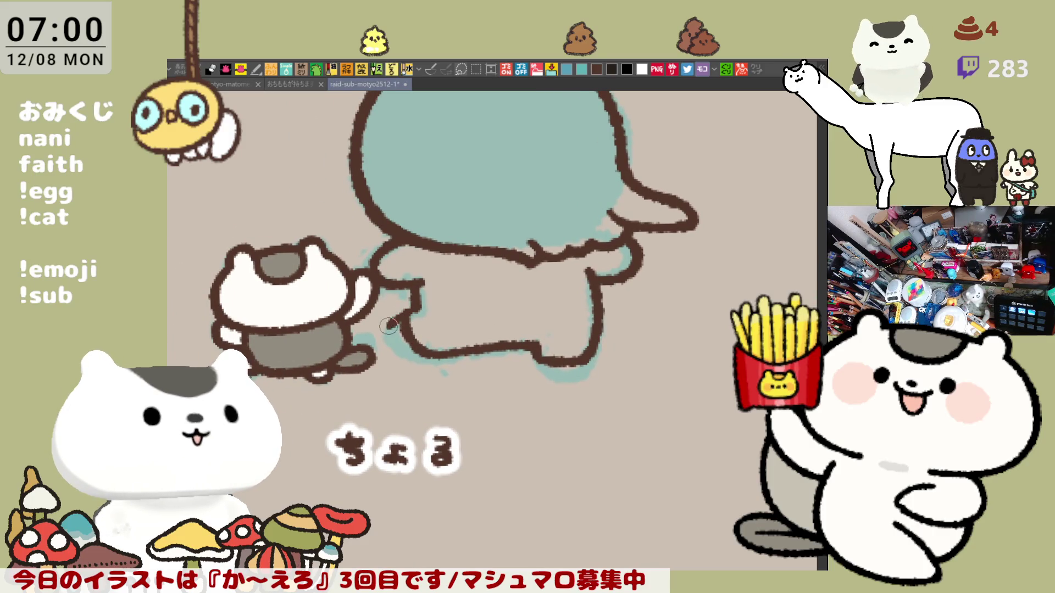
Close the brown leg outline, undoing a misplaced stroke along the leg's bottom edge.
{"action": "left_click_drag", "start_coordinate": [382, 333], "coordinate": [401, 355]}
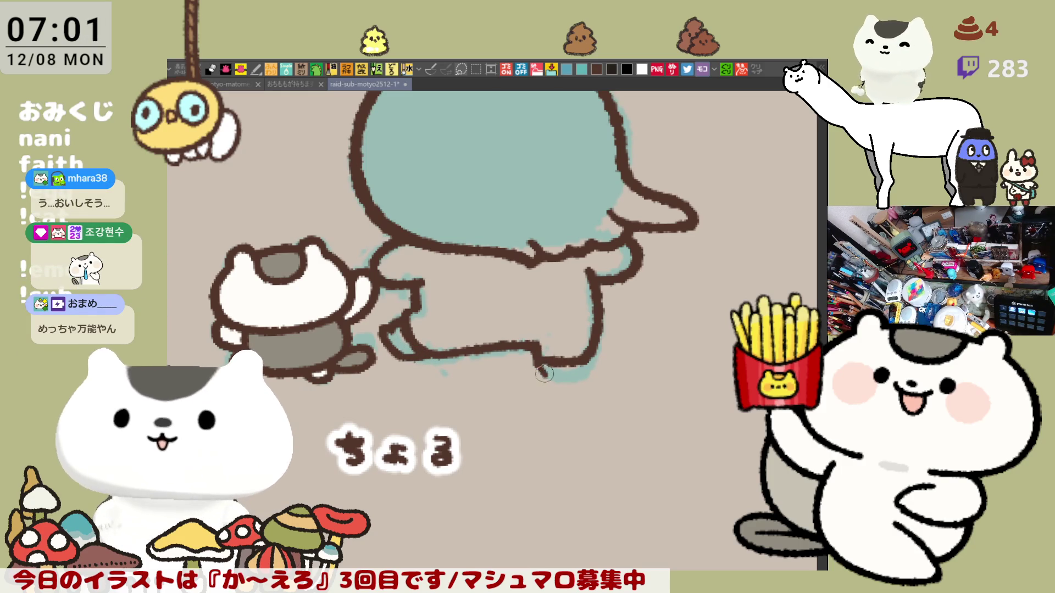
{"action": "left_click_drag", "start_coordinate": [545, 372], "coordinate": [574, 377]}
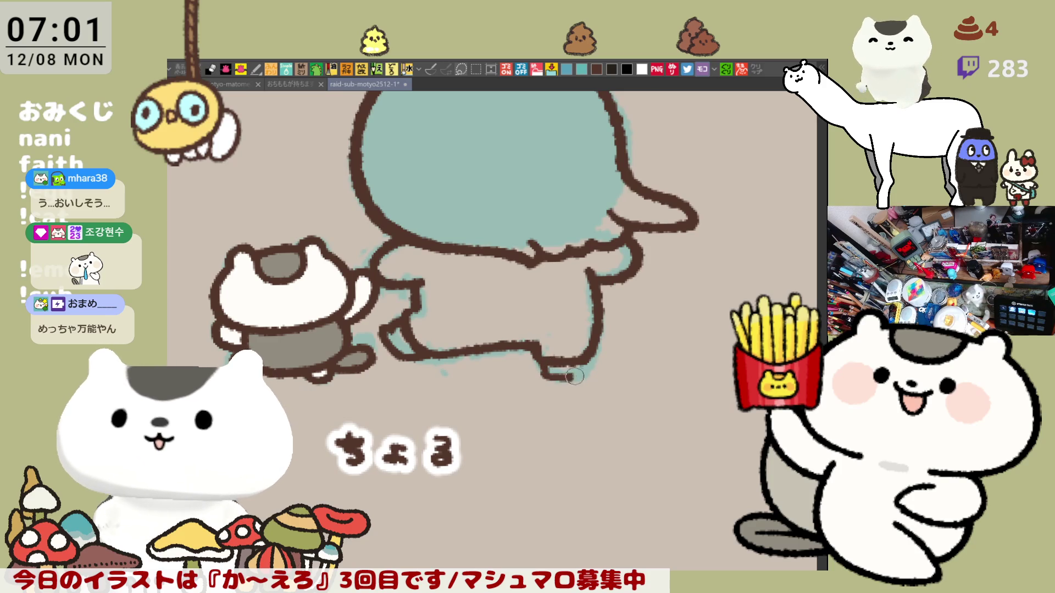
{"action": "key", "text": "ctrl+z"}
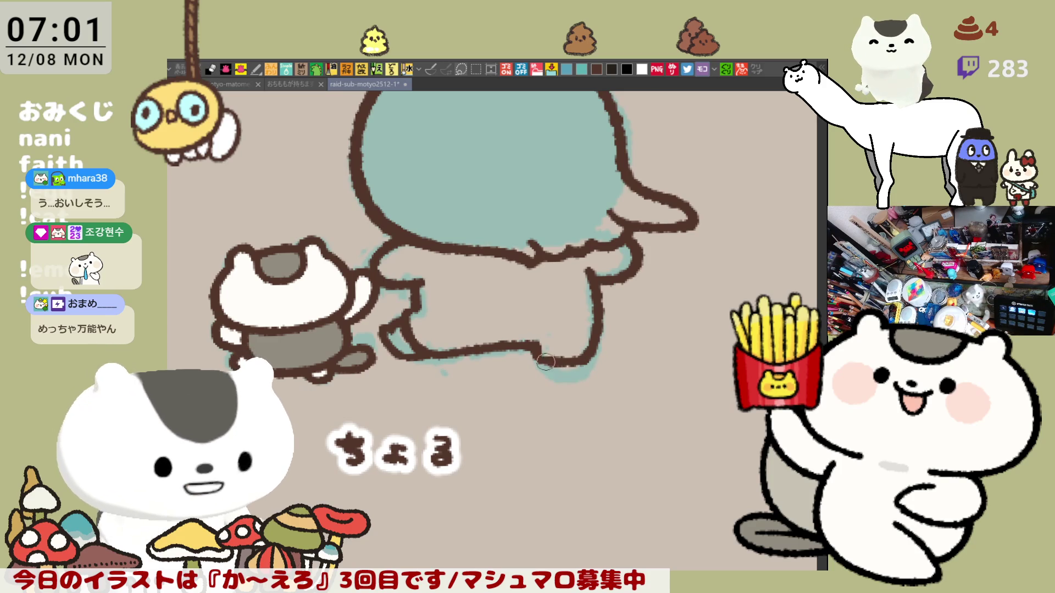
{"action": "left_click_drag", "start_coordinate": [547, 373], "coordinate": [580, 371]}
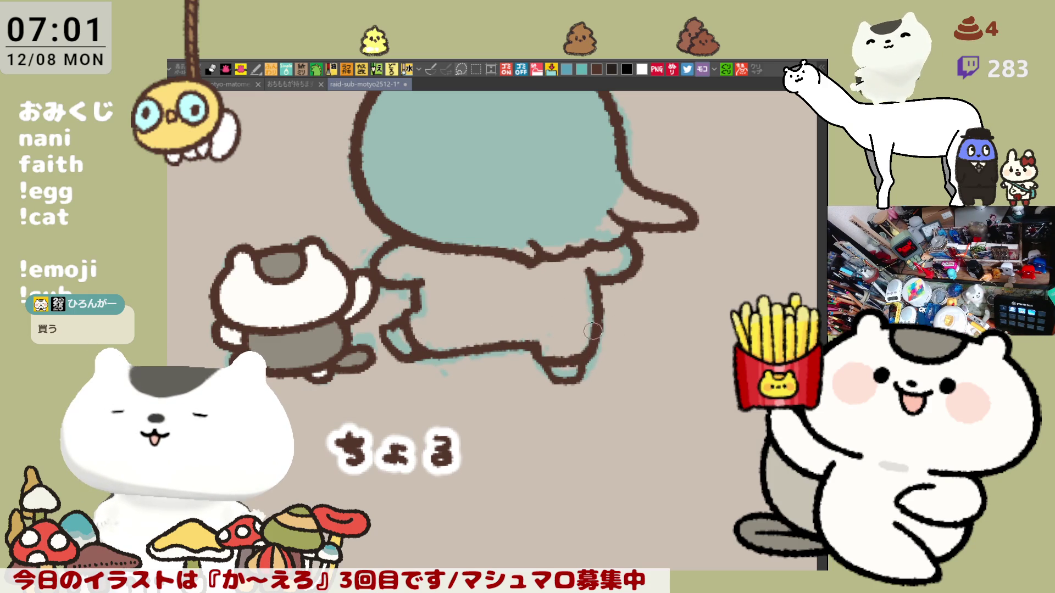
{"action": "left_click_drag", "start_coordinate": [591, 330], "coordinate": [577, 306]}
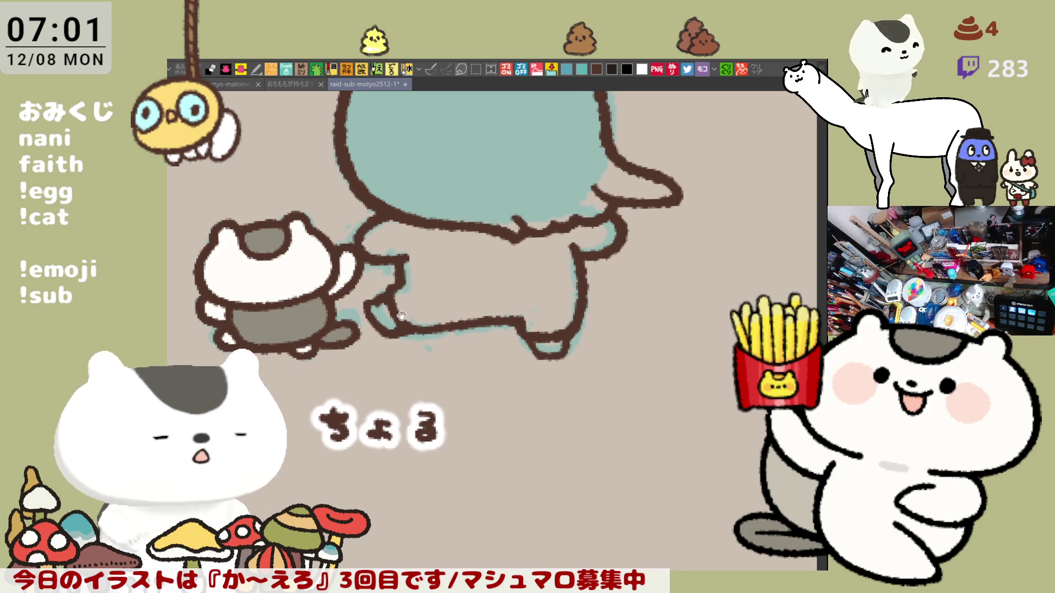
{"action": "left_click_drag", "start_coordinate": [401, 315], "coordinate": [396, 326]}
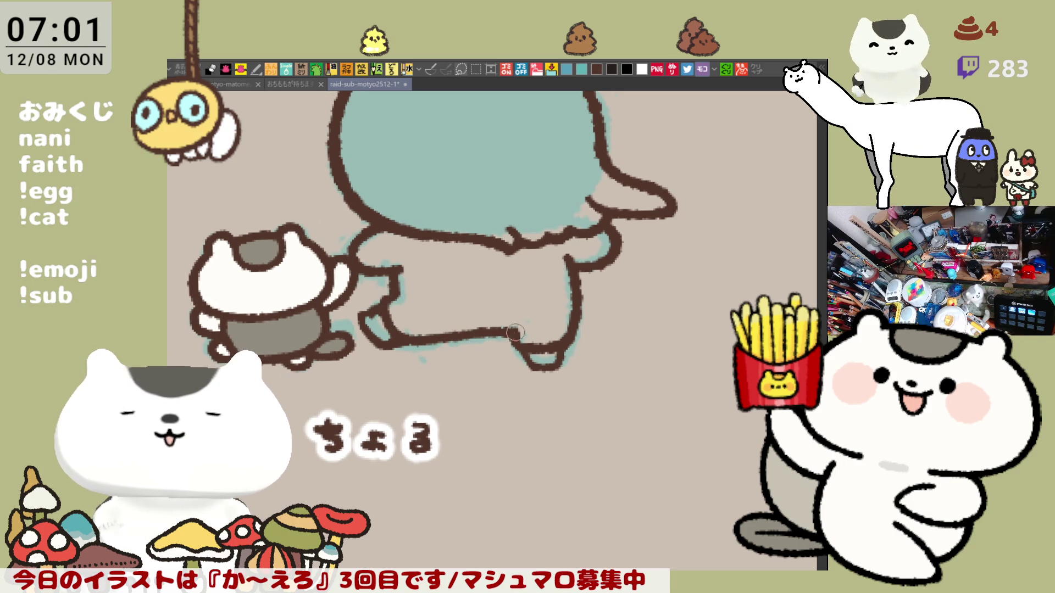
{"action": "scroll", "coordinate": [513, 332], "scroll_direction": "up", "scroll_amount": 5}
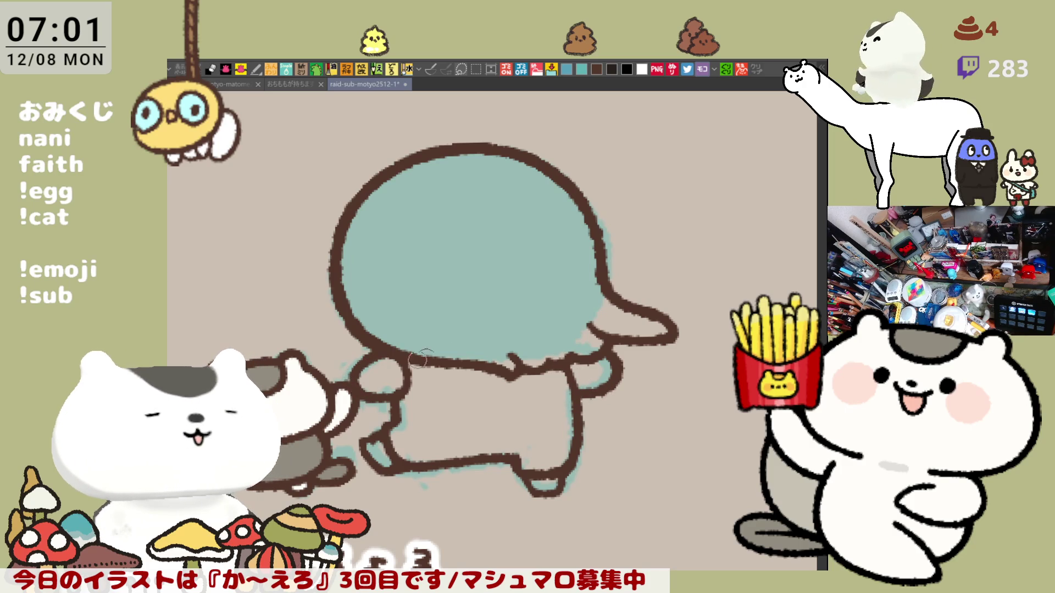
{"action": "scroll", "coordinate": [421, 360], "scroll_direction": "up", "scroll_amount": 3}
{"action": "left_click_drag", "start_coordinate": [602, 422], "coordinate": [631, 351]}
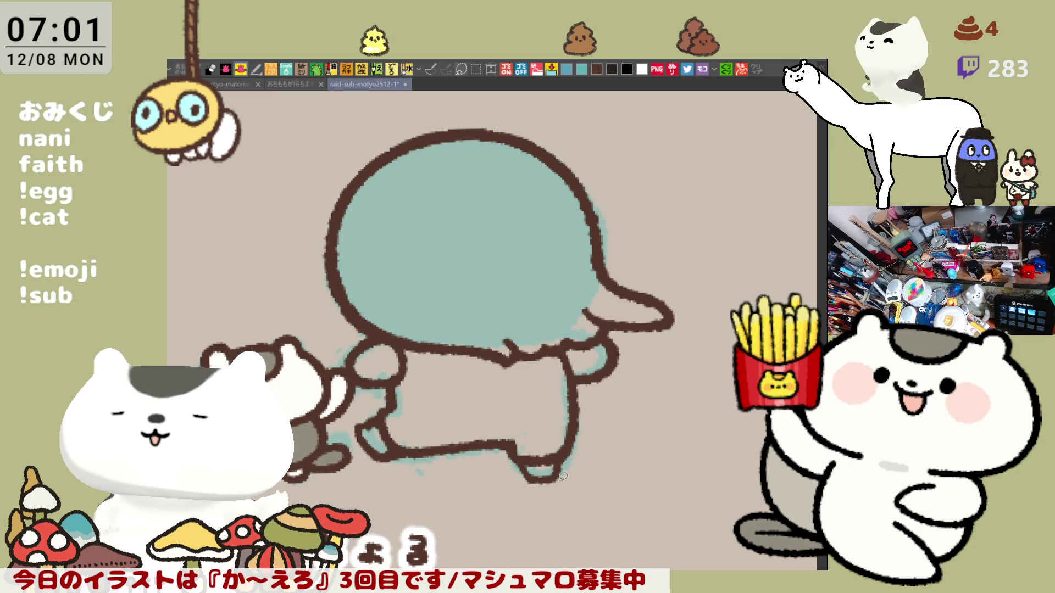
Lasso-fill the whole teal character dark navy blue.
{"action": "left_click_drag", "start_coordinate": [243, 338], "coordinate": [708, 502]}
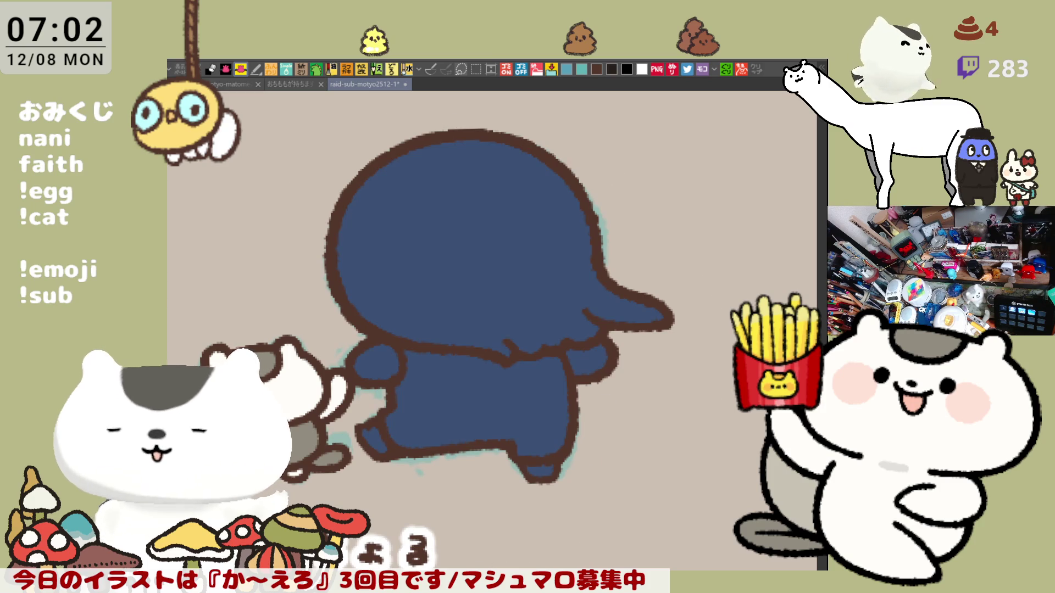
Finish the dark blue lasso fill and fill the head area light brown.
{"action": "left_click_drag", "start_coordinate": [342, 486], "coordinate": [691, 452]}
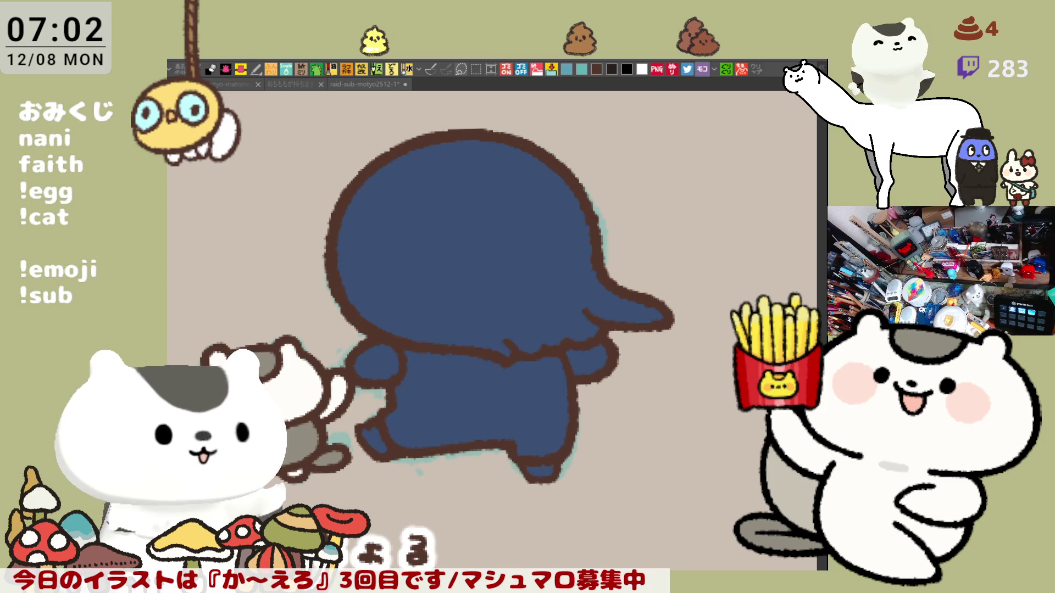
{"action": "left_click", "coordinate": [527, 258]}
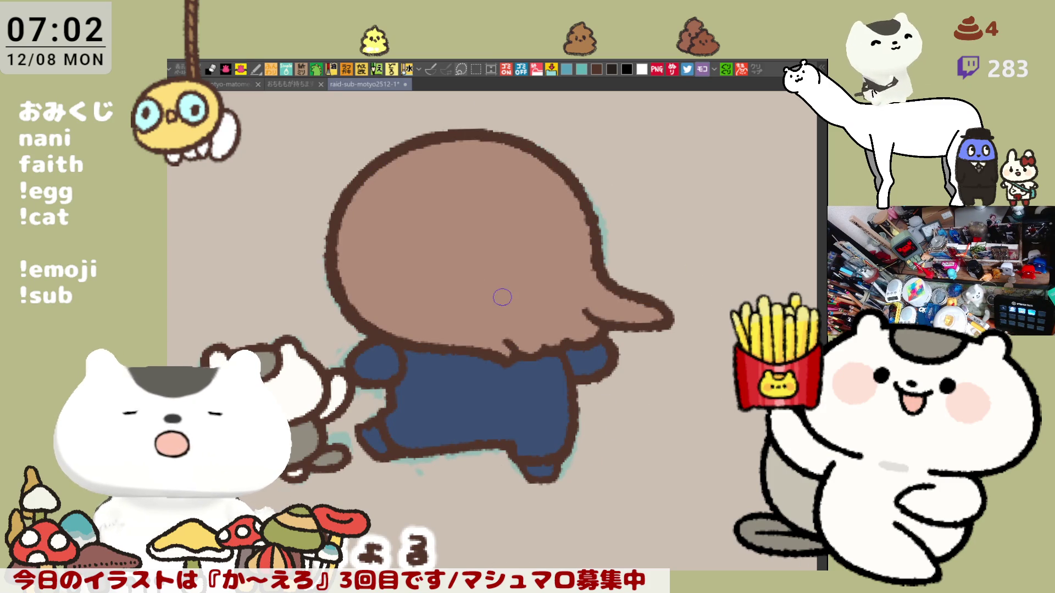
{"action": "scroll", "coordinate": [200, 299], "scroll_direction": "up", "scroll_amount": 2}
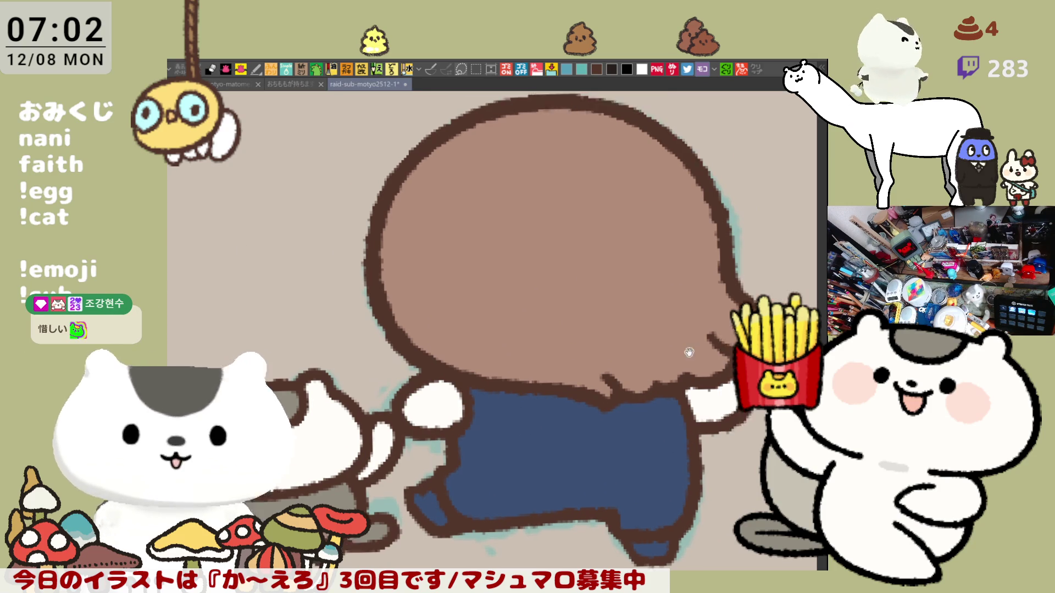
Draw a row of pale hearts across the brown hair, undoing misdrawn ones.
{"action": "left_click_drag", "start_coordinate": [489, 386], "coordinate": [566, 292]}
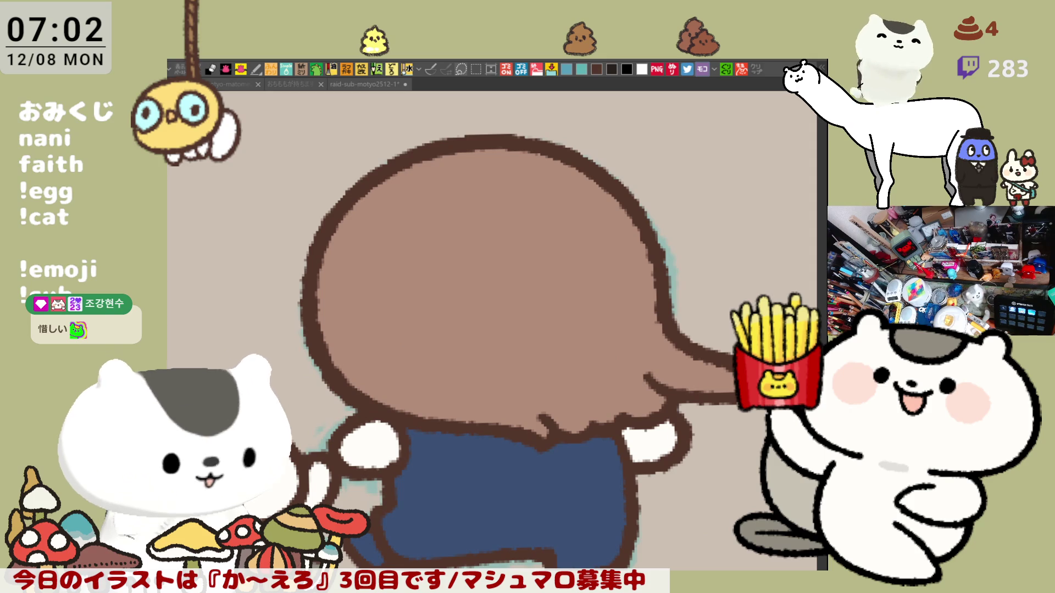
{"action": "mouse_move", "coordinate": [400, 266]}
{"action": "left_mouse_down"}
{"action": "mouse_move", "coordinate": [412, 294]}
{"action": "mouse_move", "coordinate": [436, 266]}
{"action": "mouse_move", "coordinate": [419, 301]}
{"action": "mouse_move", "coordinate": [428, 285]}
{"action": "left_mouse_up"}
{"action": "key", "text": "ctrl+z"}
{"action": "mouse_move", "coordinate": [501, 272]}
{"action": "left_mouse_down"}
{"action": "mouse_move", "coordinate": [490, 285]}
{"action": "mouse_move", "coordinate": [505, 290]}
{"action": "left_mouse_up"}
{"action": "mouse_move", "coordinate": [560, 259]}
{"action": "left_mouse_down"}
{"action": "mouse_move", "coordinate": [577, 297]}
{"action": "mouse_move", "coordinate": [581, 285]}
{"action": "left_mouse_up"}
{"action": "key", "text": "ctrl+z"}
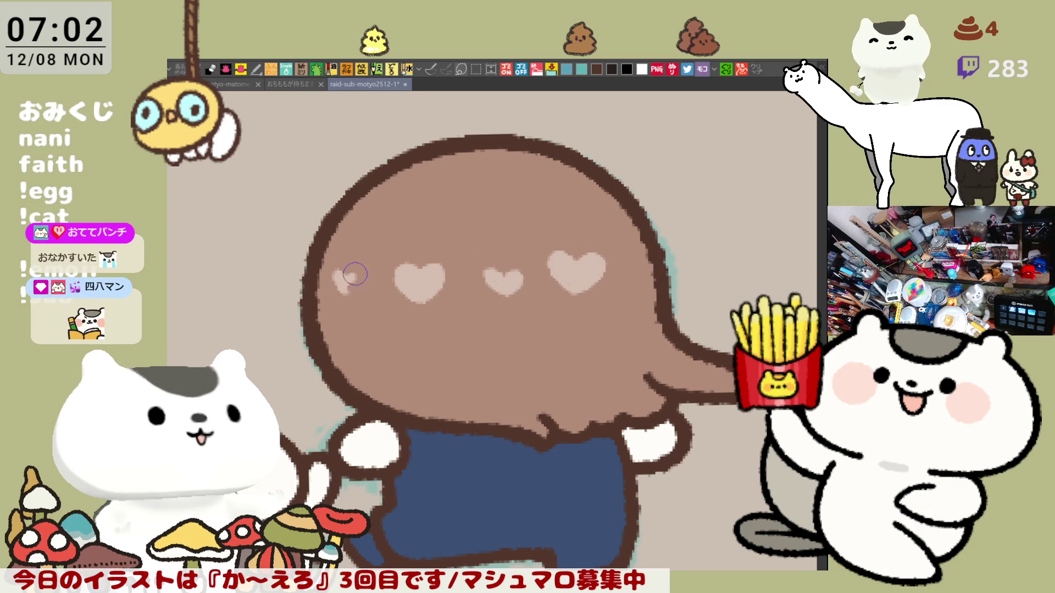
{"action": "left_click_drag", "start_coordinate": [334, 272], "coordinate": [344, 290]}
{"action": "key", "text": "ctrl+z"}
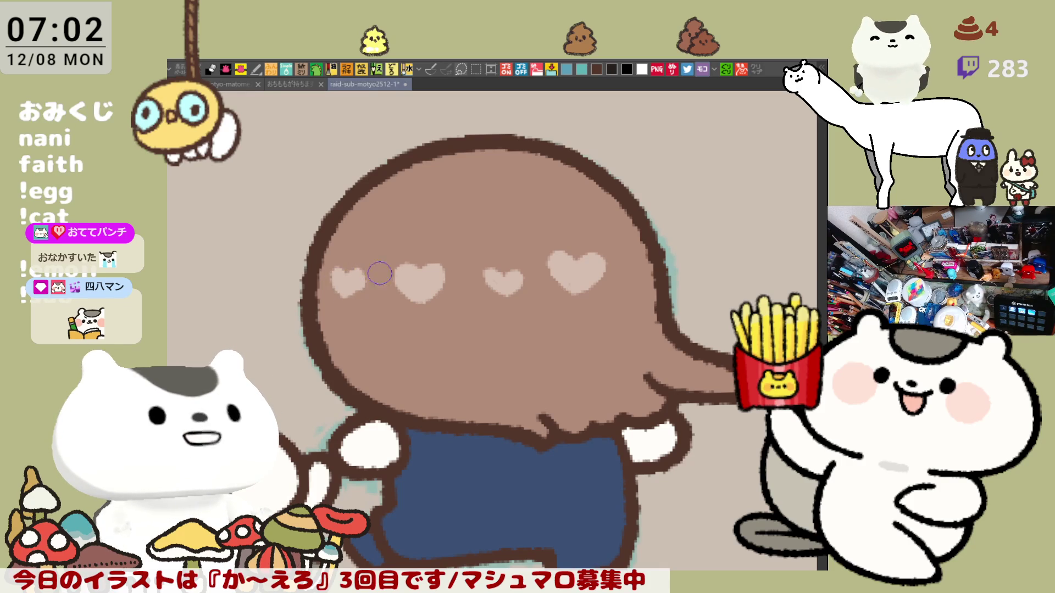
{"action": "left_click_drag", "start_coordinate": [620, 274], "coordinate": [633, 284]}
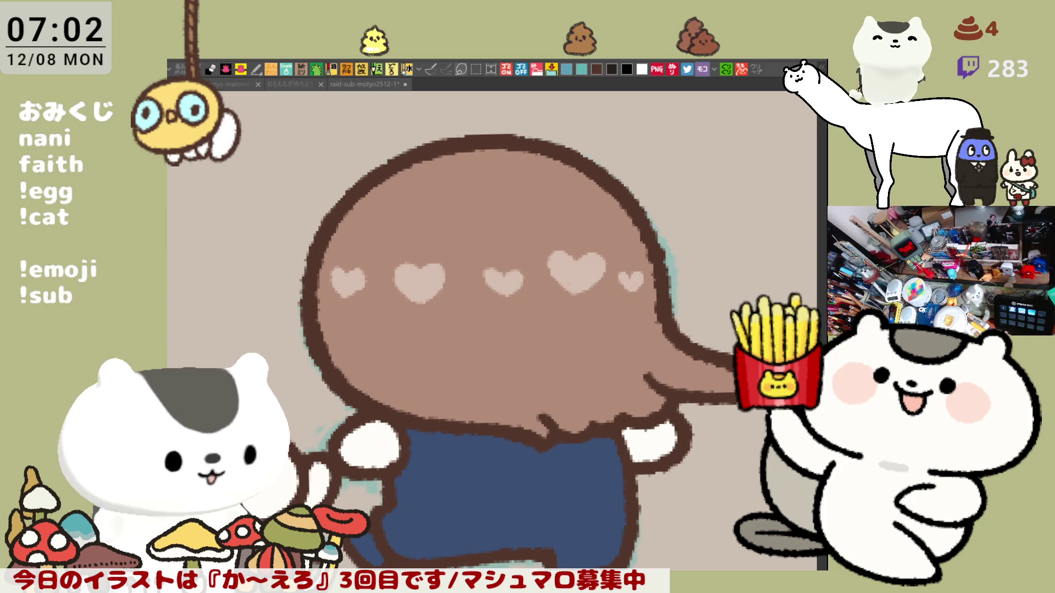
Brush a light blue highlight band onto the navy leg.
{"action": "mouse_move", "coordinate": [413, 557]}
{"action": "left_mouse_down"}
{"action": "mouse_move", "coordinate": [392, 525]}
{"action": "mouse_move", "coordinate": [433, 557]}
{"action": "left_mouse_up"}
{"action": "left_click_drag", "start_coordinate": [394, 511], "coordinate": [443, 555]}
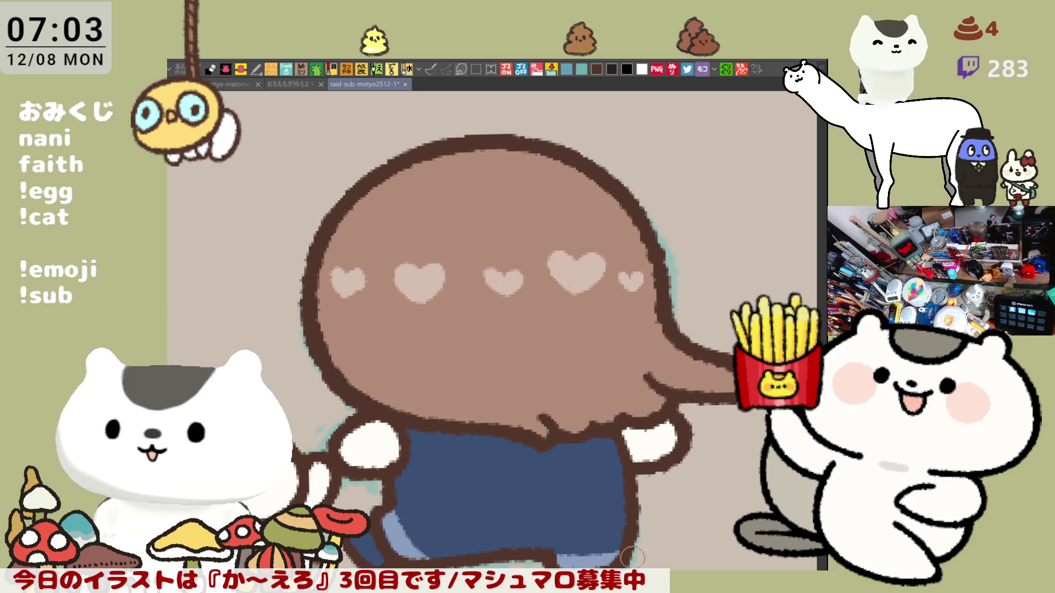
{"action": "left_click_drag", "start_coordinate": [407, 513], "coordinate": [437, 403]}
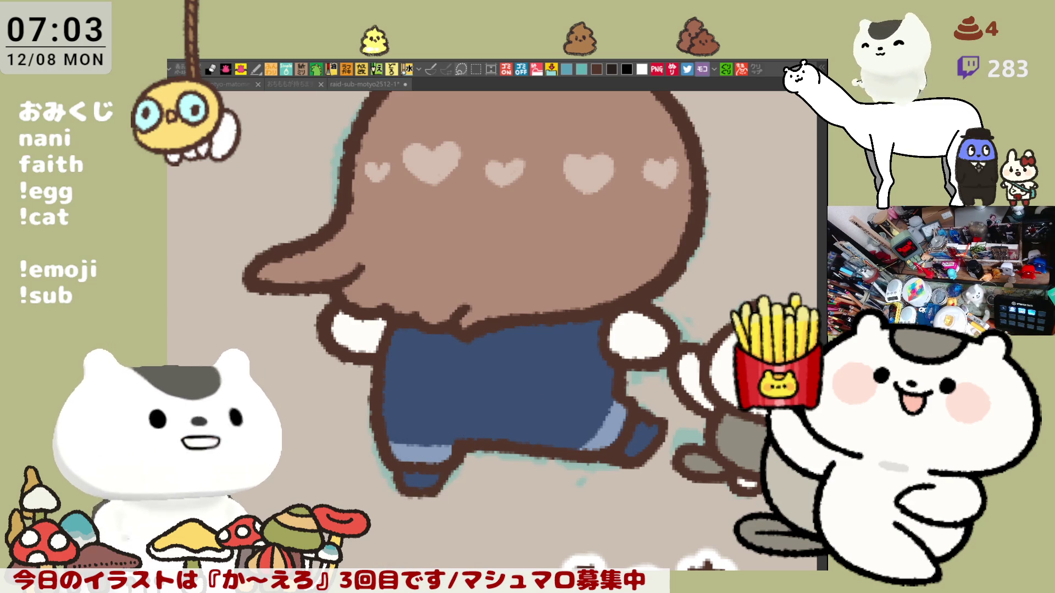
Paint both shoes white.
{"action": "left_click_drag", "start_coordinate": [387, 468], "coordinate": [424, 488]}
{"action": "left_click_drag", "start_coordinate": [627, 449], "coordinate": [664, 422]}
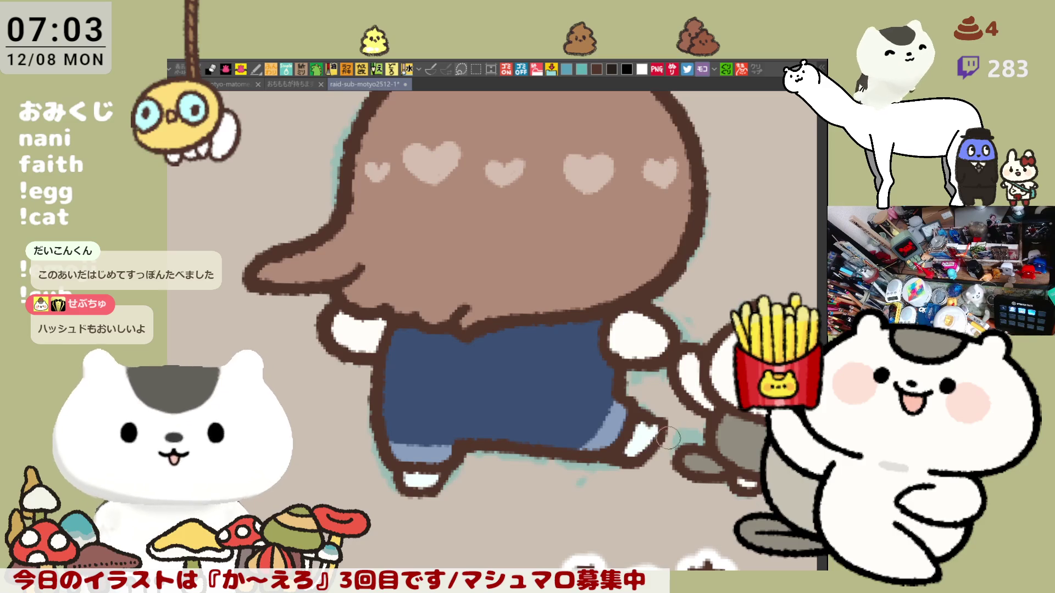
{"action": "scroll", "coordinate": [668, 437], "scroll_direction": "up", "scroll_amount": 3}
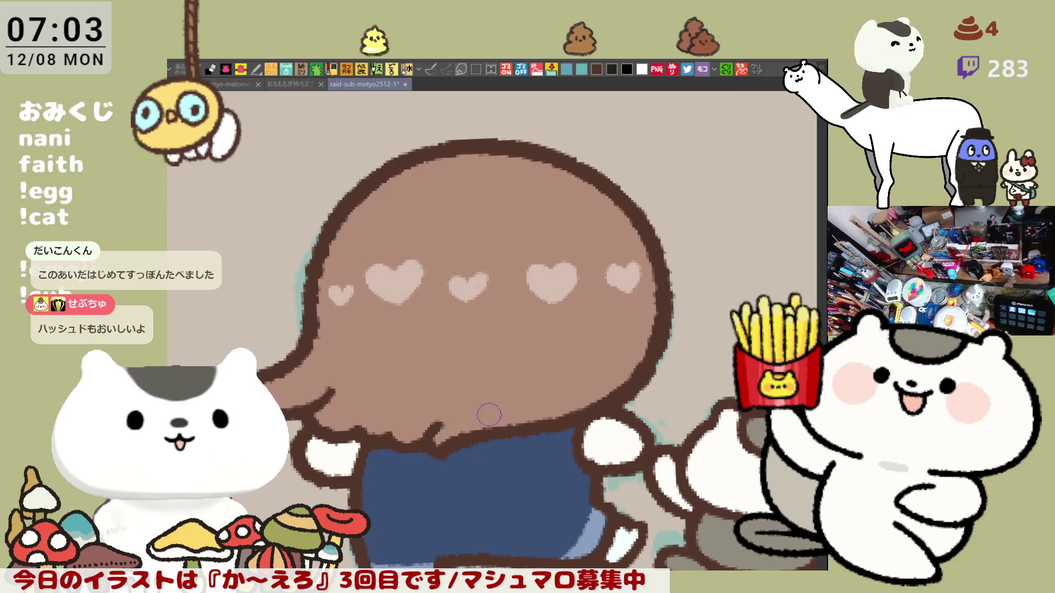
{"action": "scroll", "coordinate": [493, 416], "scroll_direction": "down", "scroll_amount": 2}
{"action": "scroll", "coordinate": [493, 415], "scroll_direction": "up", "scroll_amount": 1}
{"action": "scroll", "coordinate": [494, 416], "scroll_direction": "up", "scroll_amount": 1}
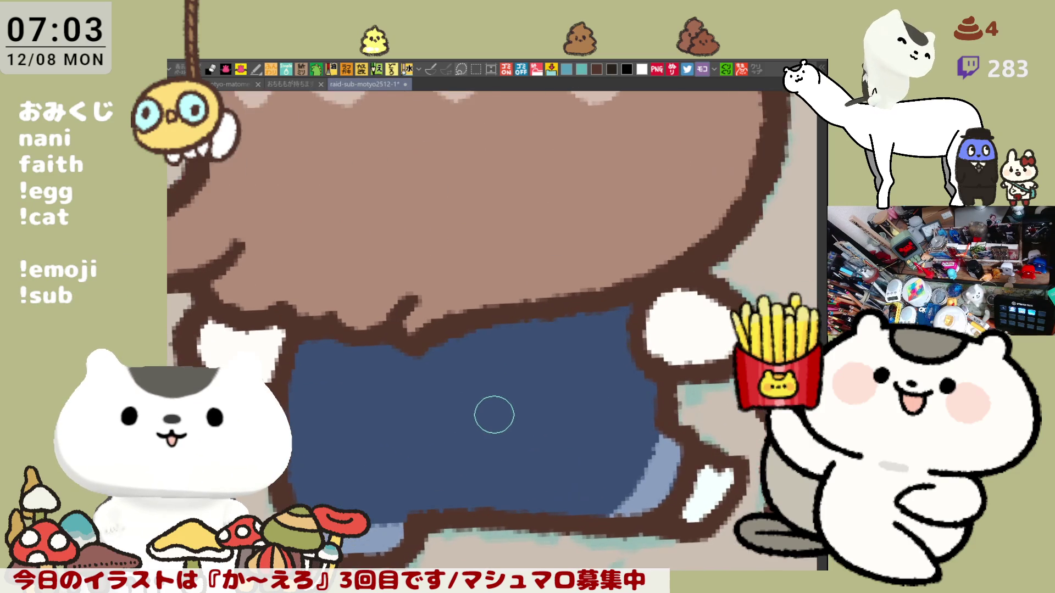
{"action": "scroll", "coordinate": [493, 415], "scroll_direction": "up", "scroll_amount": 1}
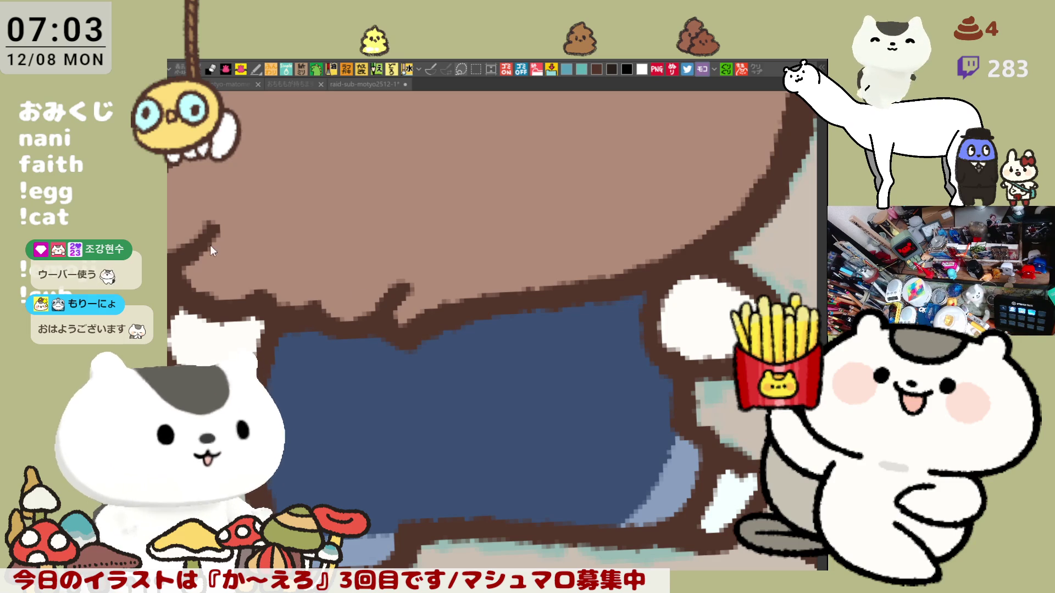
Dab small brown dots on the navy trousers near the back leg and cover a stray light blue edge.
{"action": "left_click_drag", "start_coordinate": [647, 377], "coordinate": [640, 447]}
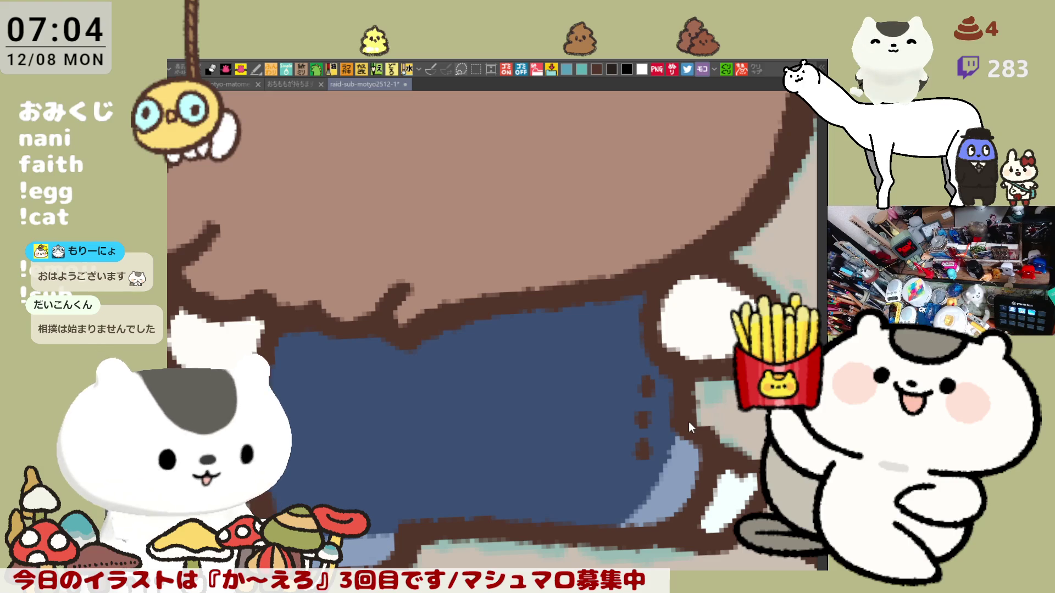
{"action": "key", "text": "ctrl+z"}
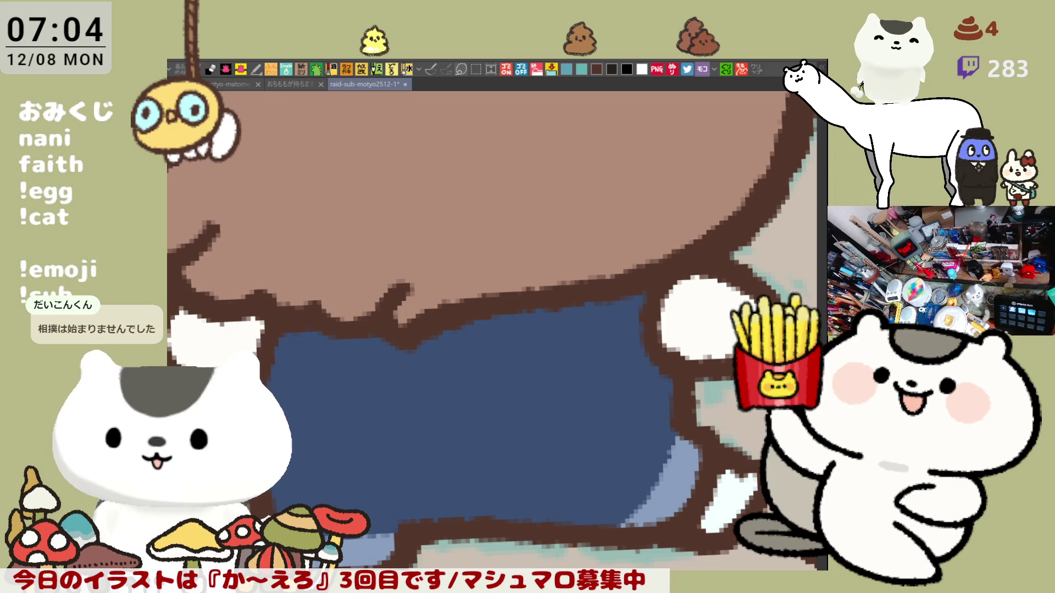
{"action": "scroll", "coordinate": [471, 412], "scroll_direction": "down", "scroll_amount": 2}
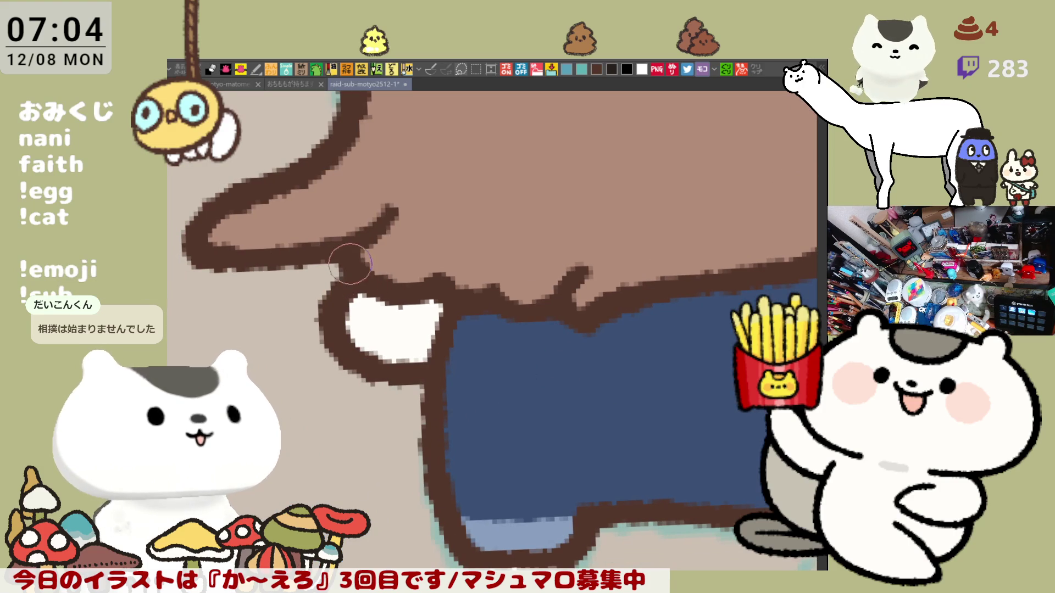
{"action": "mouse_move", "coordinate": [597, 346]}
{"action": "left_mouse_down"}
{"action": "mouse_move", "coordinate": [522, 304]}
{"action": "mouse_move", "coordinate": [455, 290]}
{"action": "left_mouse_up"}
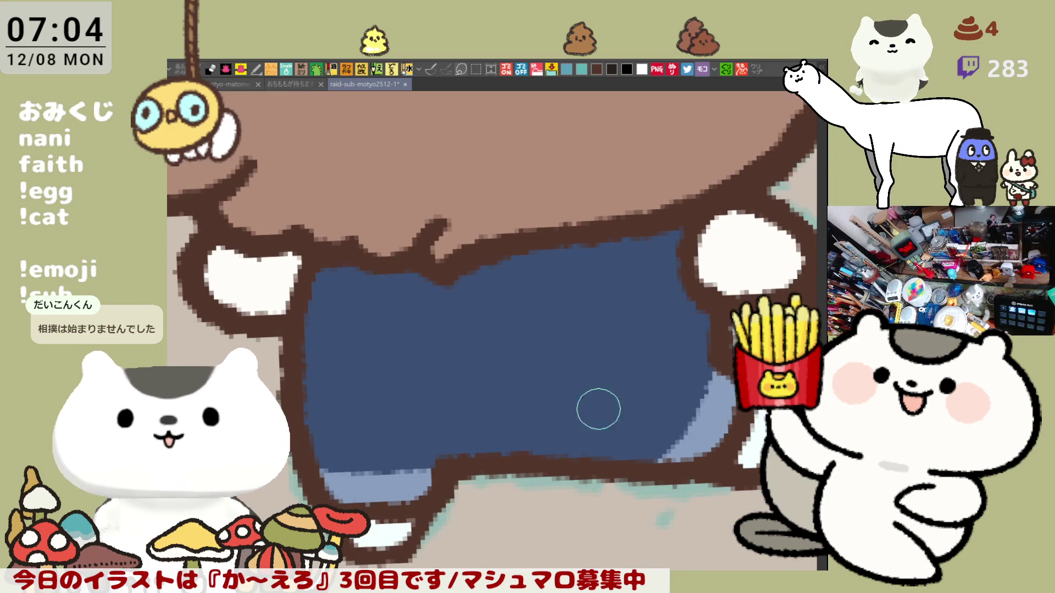
{"action": "left_click", "coordinate": [648, 437]}
{"action": "left_click", "coordinate": [666, 406]}
{"action": "left_click", "coordinate": [684, 385]}
{"action": "left_click_drag", "start_coordinate": [667, 419], "coordinate": [679, 421]}
{"action": "scroll", "coordinate": [678, 422], "scroll_direction": "down", "scroll_amount": 5}
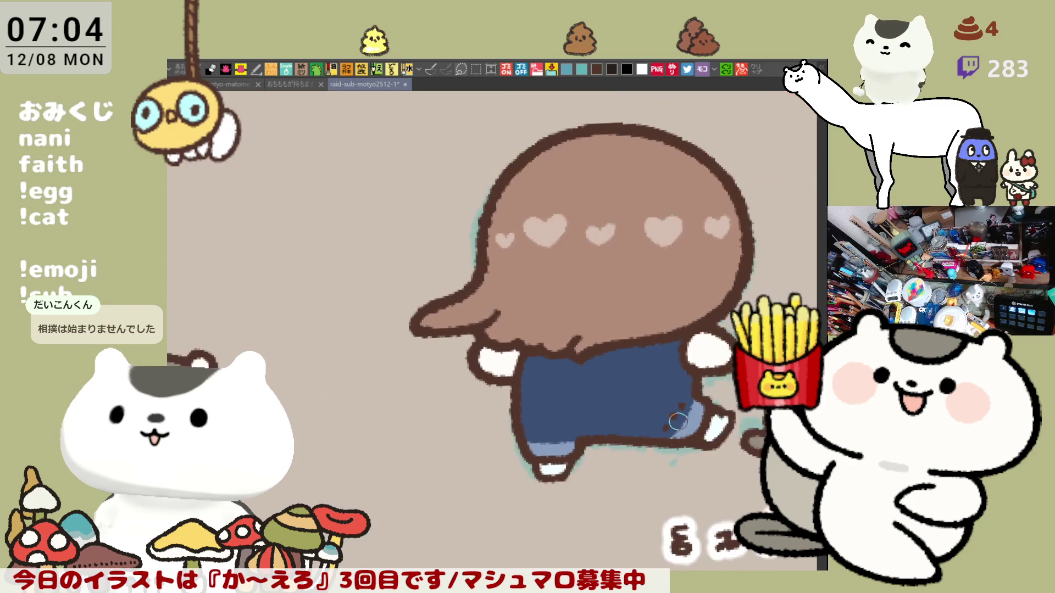
{"action": "scroll", "coordinate": [678, 422], "scroll_direction": "down", "scroll_amount": 2}
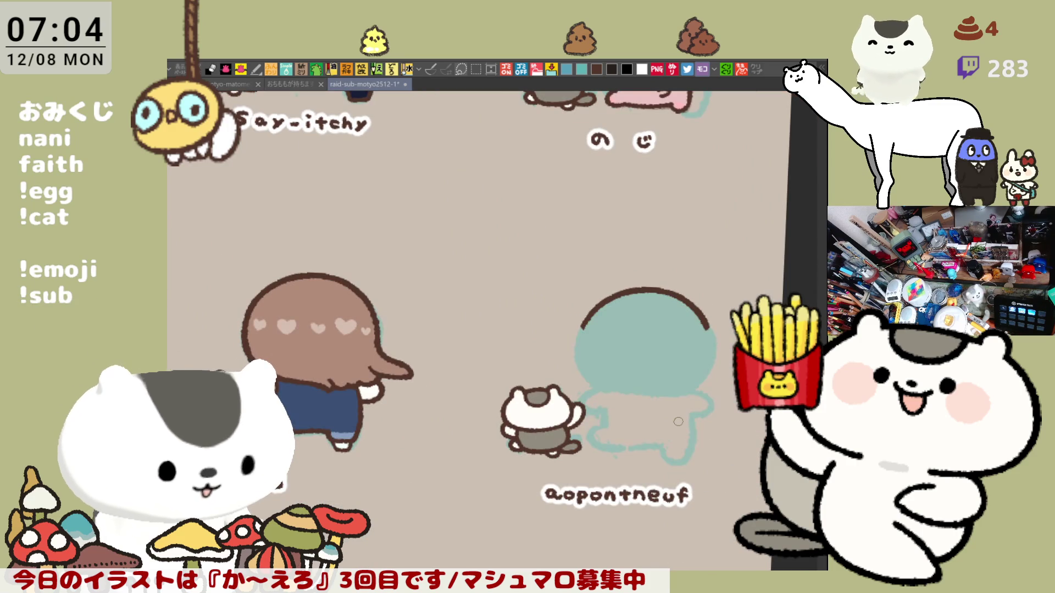
Dab a row of three brown dots on the navy outfit near the front leg.
{"action": "left_click_drag", "start_coordinate": [376, 441], "coordinate": [422, 365]}
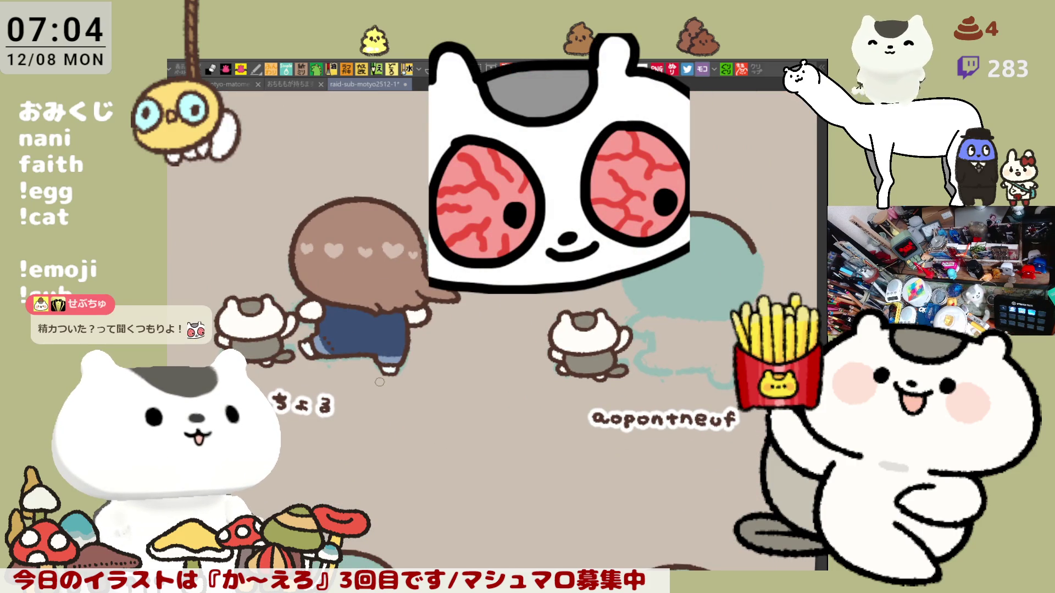
{"action": "scroll", "coordinate": [379, 382], "scroll_direction": "up", "scroll_amount": 5}
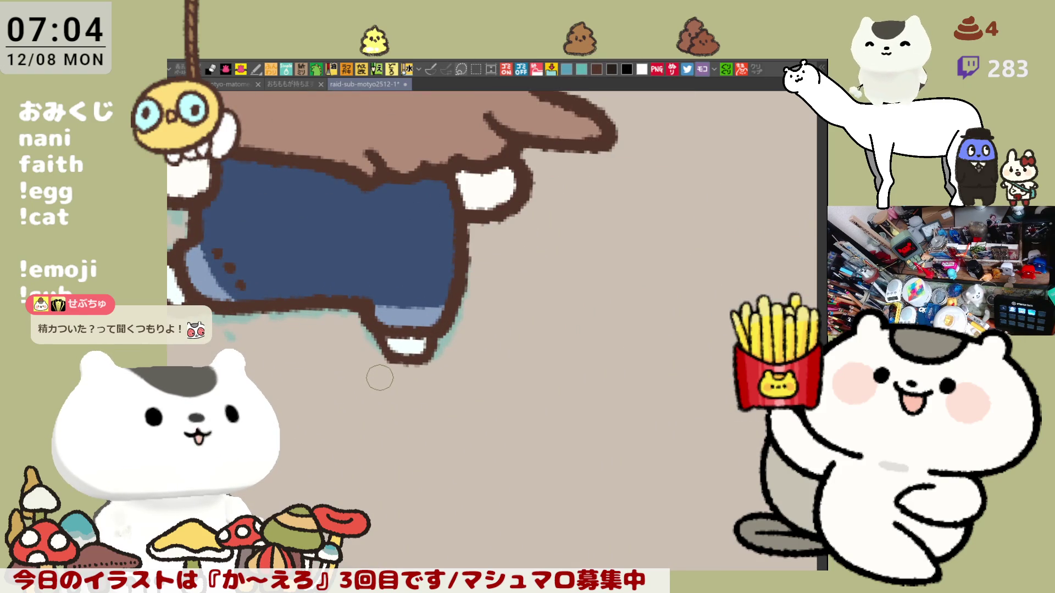
{"action": "scroll", "coordinate": [379, 378], "scroll_direction": "down", "scroll_amount": 2}
{"action": "scroll", "coordinate": [378, 372], "scroll_direction": "up", "scroll_amount": 3}
{"action": "left_click_drag", "start_coordinate": [380, 366], "coordinate": [429, 428]}
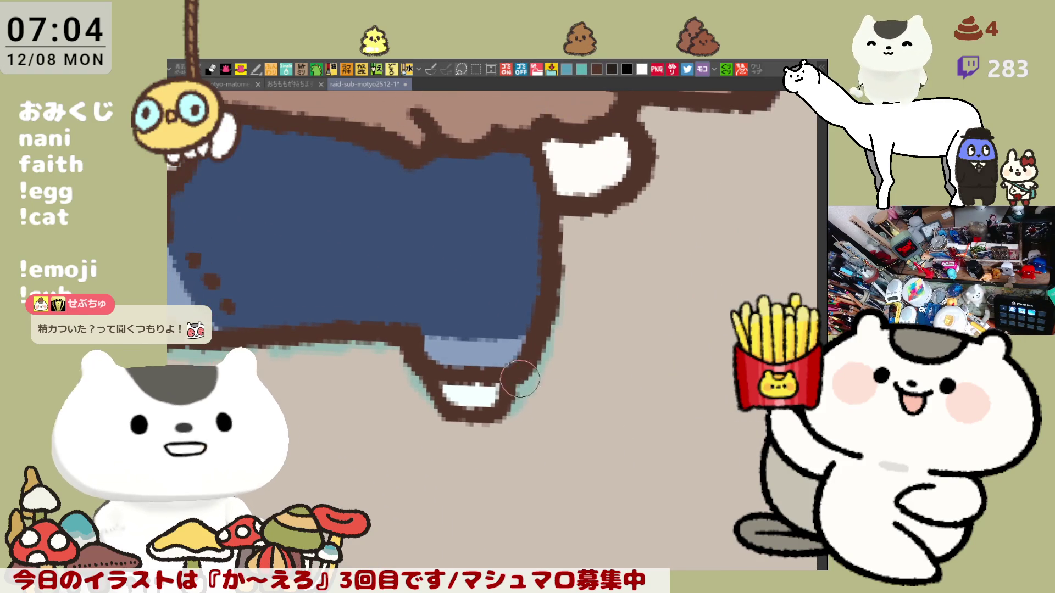
{"action": "left_click", "coordinate": [445, 312]}
{"action": "left_click", "coordinate": [478, 312]}
{"action": "left_click", "coordinate": [509, 314]}
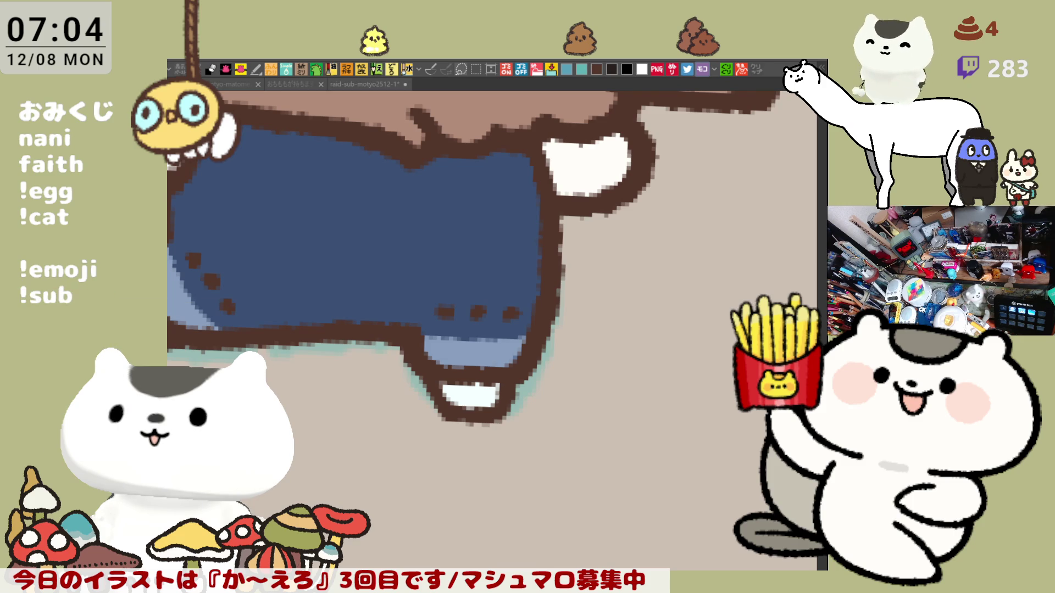
{"action": "scroll", "coordinate": [568, 479], "scroll_direction": "down", "scroll_amount": 2}
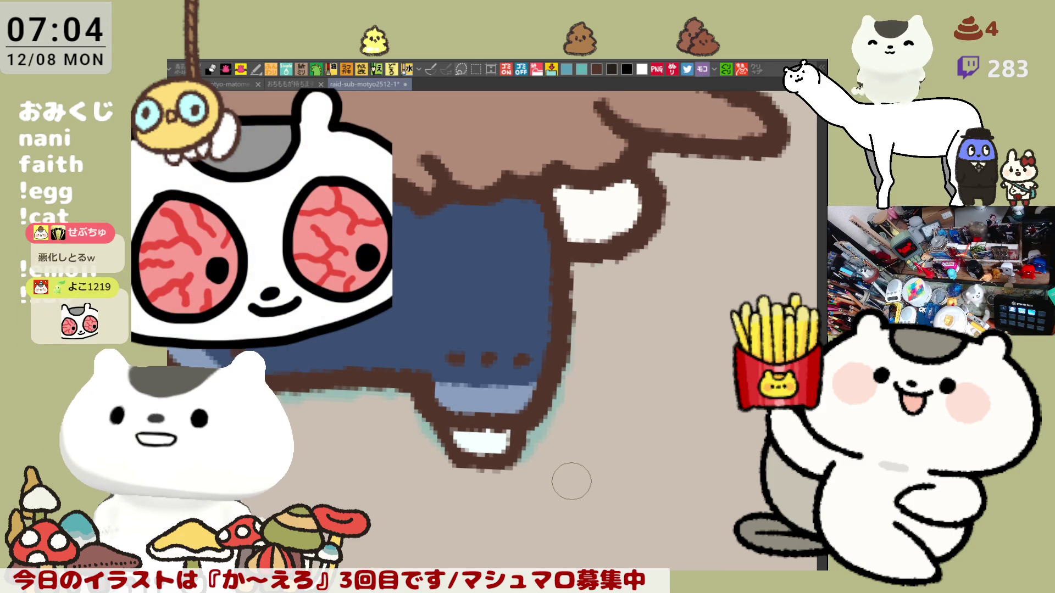
{"action": "scroll", "coordinate": [570, 480], "scroll_direction": "down", "scroll_amount": 1}
{"action": "scroll", "coordinate": [571, 481], "scroll_direction": "down", "scroll_amount": 1}
{"action": "scroll", "coordinate": [570, 480], "scroll_direction": "down", "scroll_amount": 1}
{"action": "scroll", "coordinate": [570, 480], "scroll_direction": "down", "scroll_amount": 1}
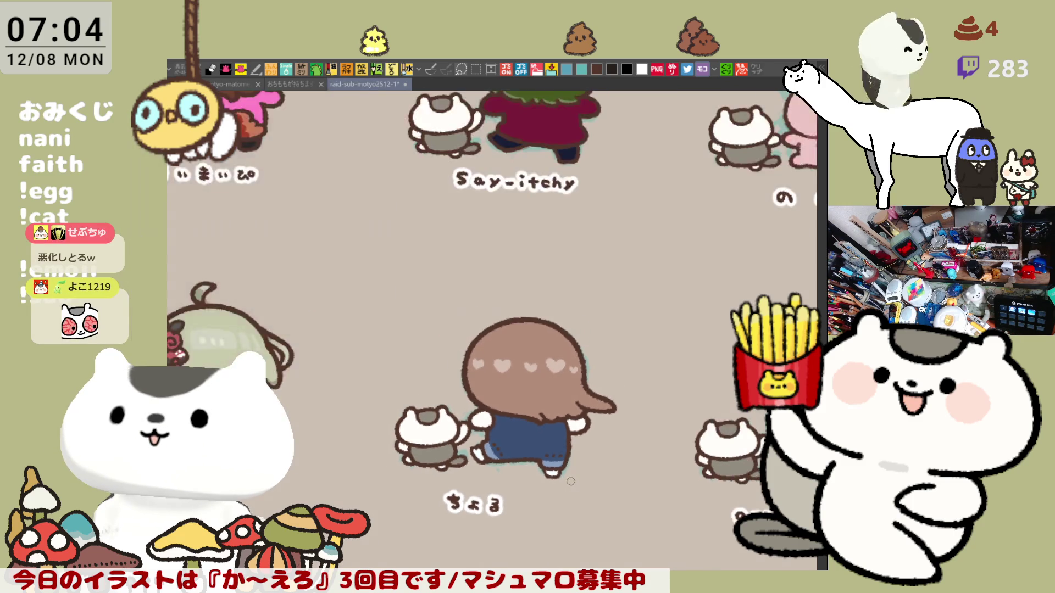
{"action": "scroll", "coordinate": [571, 480], "scroll_direction": "down", "scroll_amount": 1}
{"action": "scroll", "coordinate": [570, 480], "scroll_direction": "down", "scroll_amount": 1}
Pan the view toward the canvas's right edge to reach the teal character.
{"action": "mouse_move", "coordinate": [570, 481]}
{"action": "left_mouse_down"}
{"action": "mouse_move", "coordinate": [561, 387]}
{"action": "mouse_move", "coordinate": [398, 359]}
{"action": "left_mouse_up"}
{"action": "scroll", "coordinate": [398, 359], "scroll_direction": "up", "scroll_amount": 1}
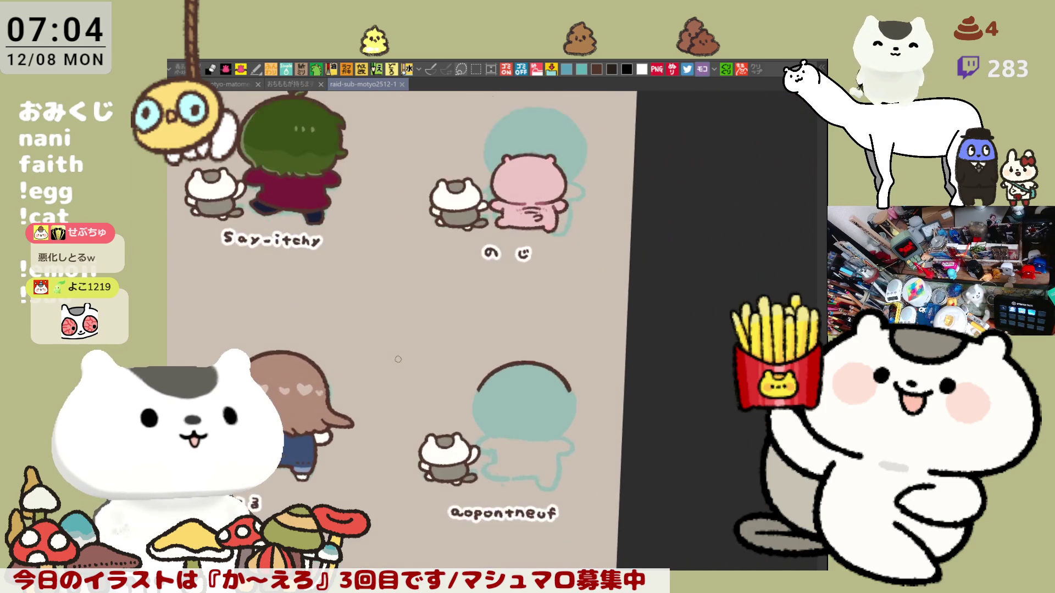
{"action": "scroll", "coordinate": [398, 360], "scroll_direction": "up", "scroll_amount": 1}
{"action": "scroll", "coordinate": [398, 359], "scroll_direction": "up", "scroll_amount": 1}
{"action": "scroll", "coordinate": [506, 318], "scroll_direction": "down", "scroll_amount": 1}
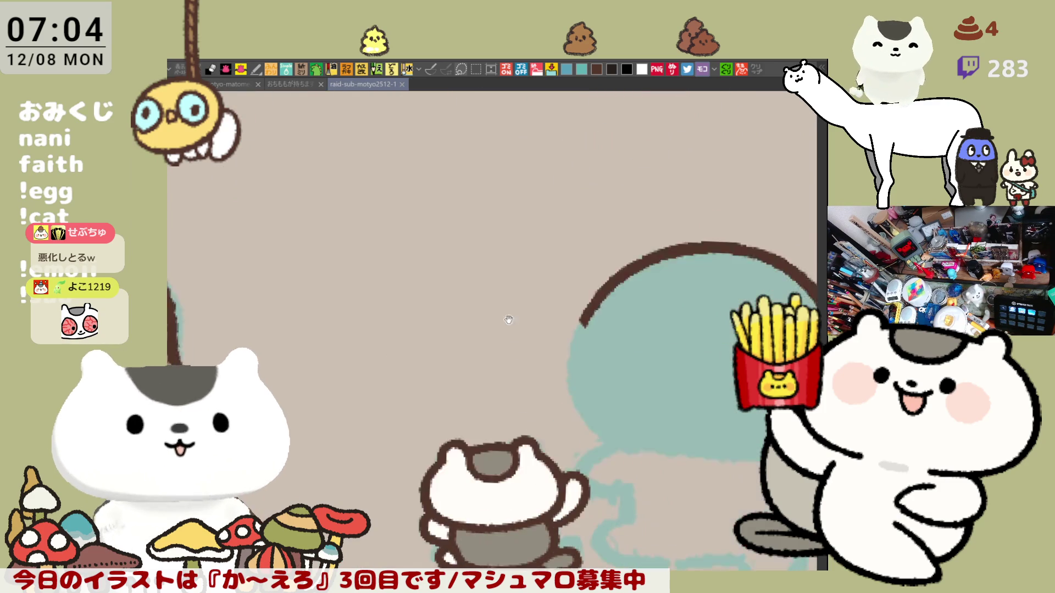
{"action": "scroll", "coordinate": [501, 358], "scroll_direction": "down", "scroll_amount": 1}
{"action": "scroll", "coordinate": [535, 396], "scroll_direction": "down", "scroll_amount": 1}
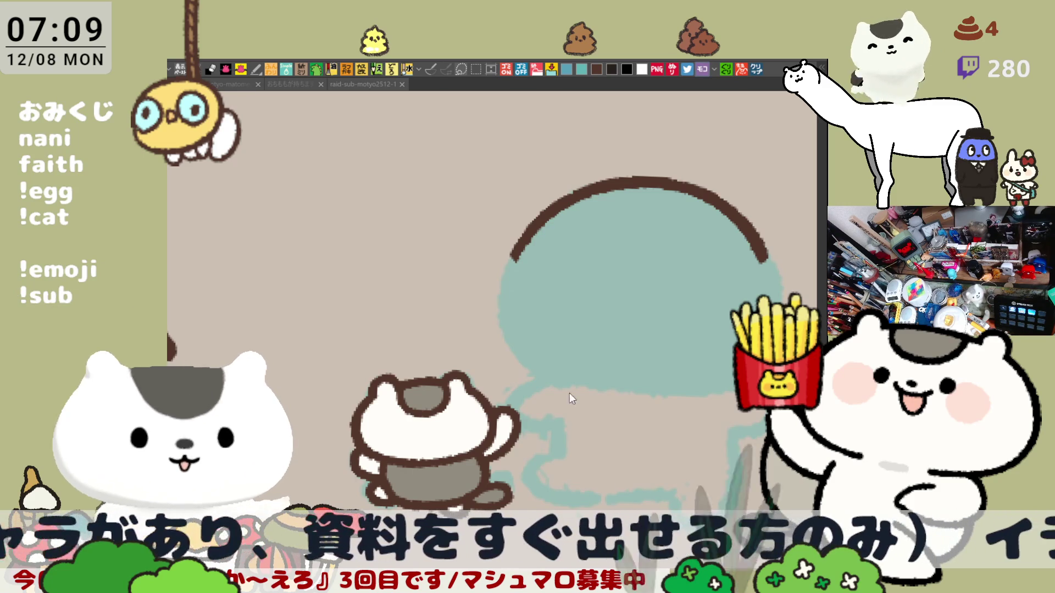
Lasso the teal head and delete the old brown arc inside the selection.
{"action": "left_click_drag", "start_coordinate": [647, 352], "coordinate": [540, 365]}
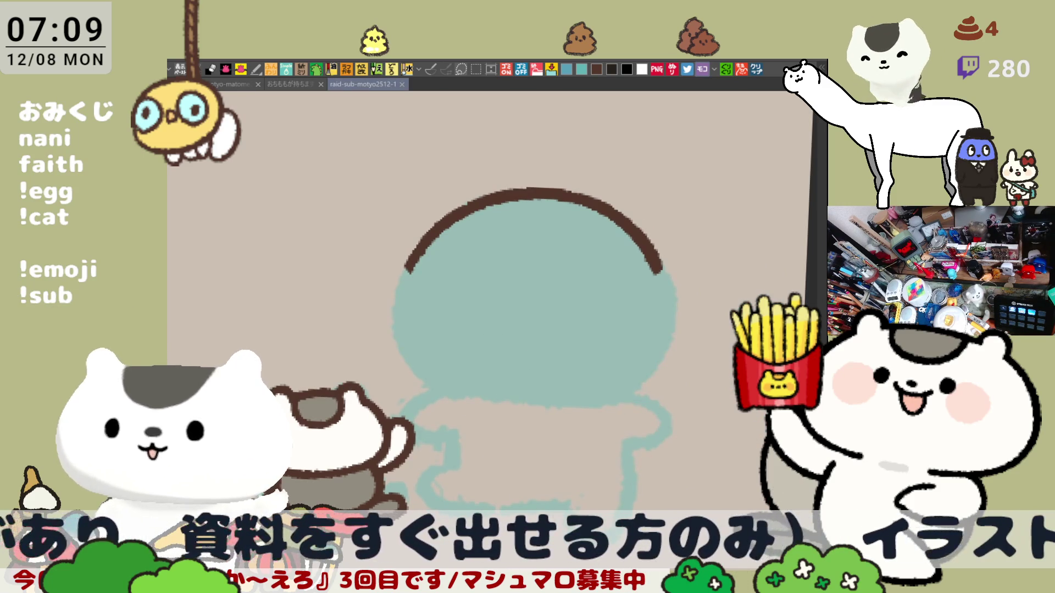
{"action": "left_click_drag", "start_coordinate": [437, 346], "coordinate": [718, 319]}
{"action": "key", "text": "ctrl+z"}
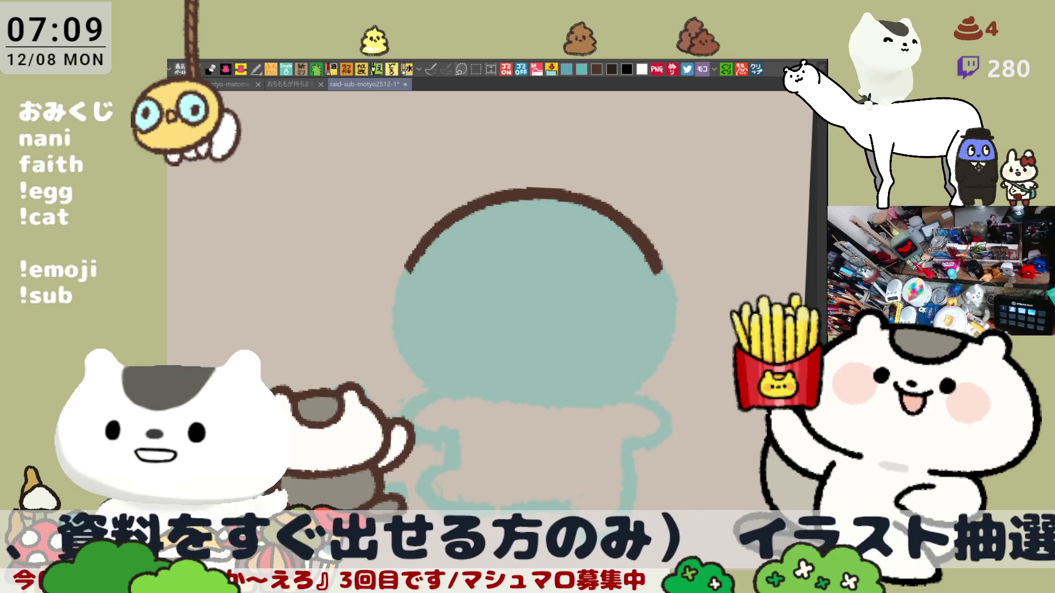
{"action": "left_click_drag", "start_coordinate": [372, 354], "coordinate": [526, 375]}
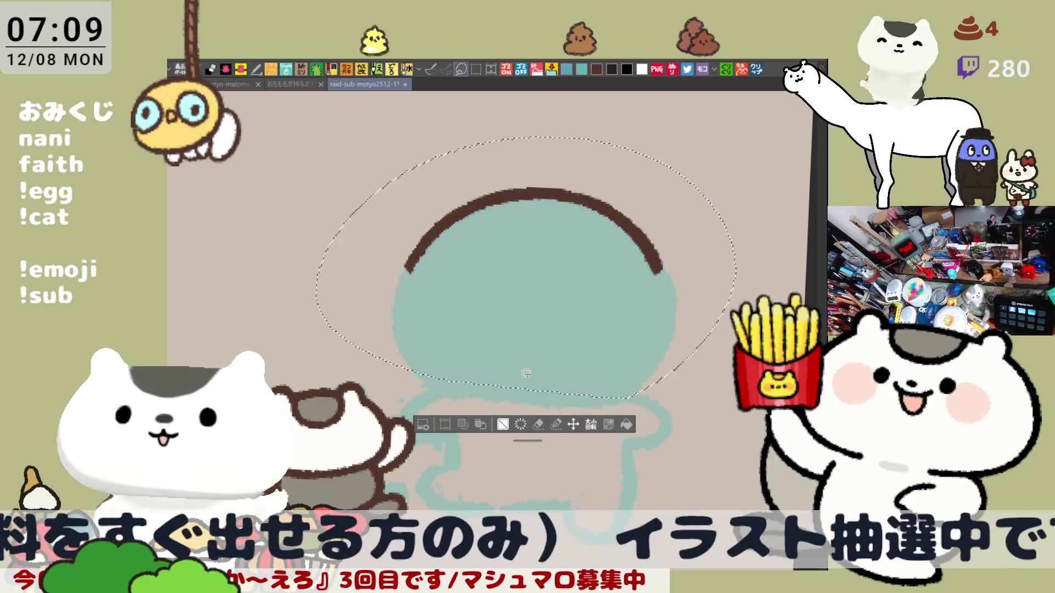
{"action": "key", "text": "Delete"}
{"action": "key", "text": "ctrl+d"}
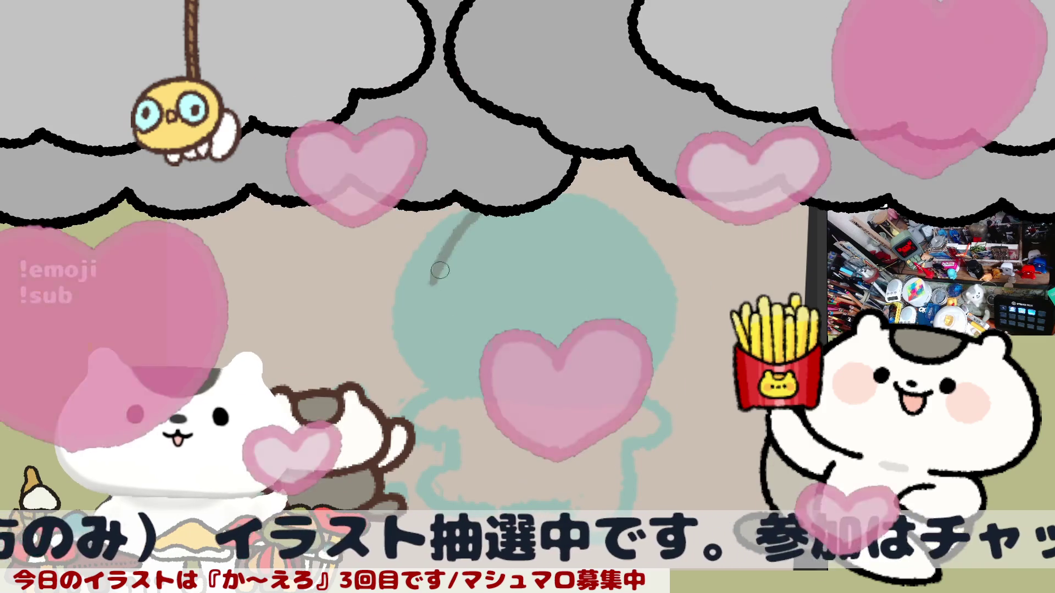
Sketch a thin grey arc over the top of the teal head, redoing the first attempt.
{"action": "mouse_move", "coordinate": [466, 210]}
{"action": "left_mouse_down"}
{"action": "mouse_move", "coordinate": [431, 320]}
{"action": "mouse_move", "coordinate": [495, 208]}
{"action": "left_mouse_up"}
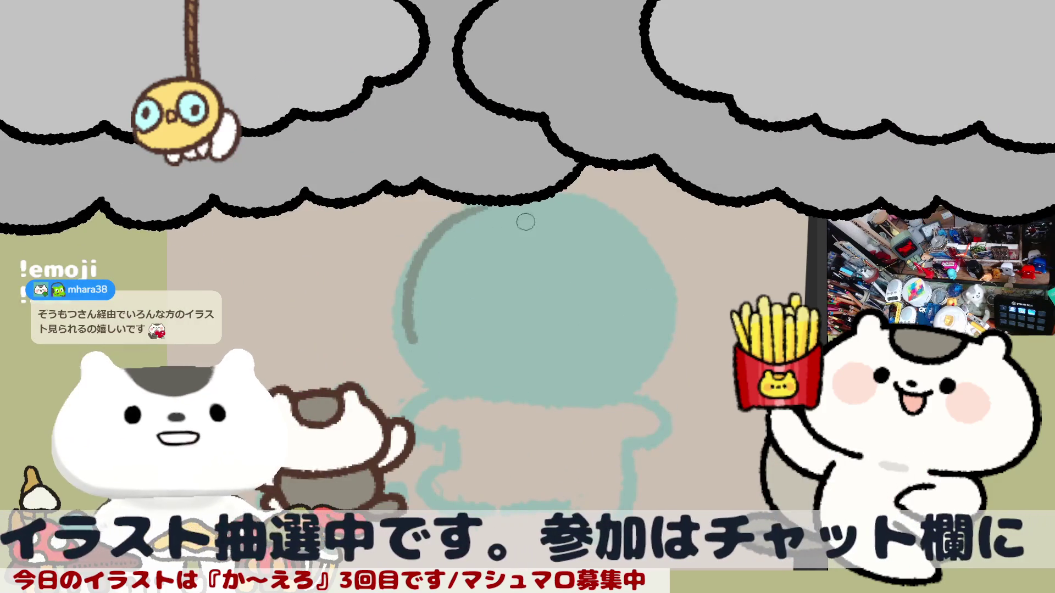
{"action": "key", "text": "ctrl+z"}
{"action": "mouse_move", "coordinate": [419, 323]}
{"action": "left_mouse_down"}
{"action": "mouse_move", "coordinate": [615, 214]}
{"action": "mouse_move", "coordinate": [655, 322]}
{"action": "left_mouse_up"}
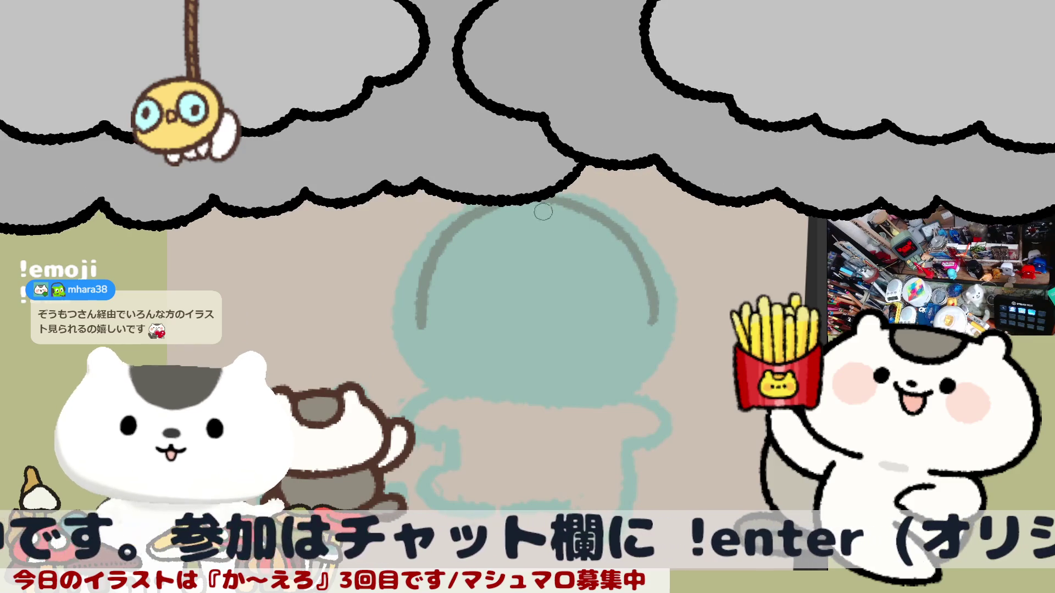
Extend the grey head outline down both sides, erasing and retrying the lower curves.
{"action": "left_click_drag", "start_coordinate": [598, 218], "coordinate": [646, 332]}
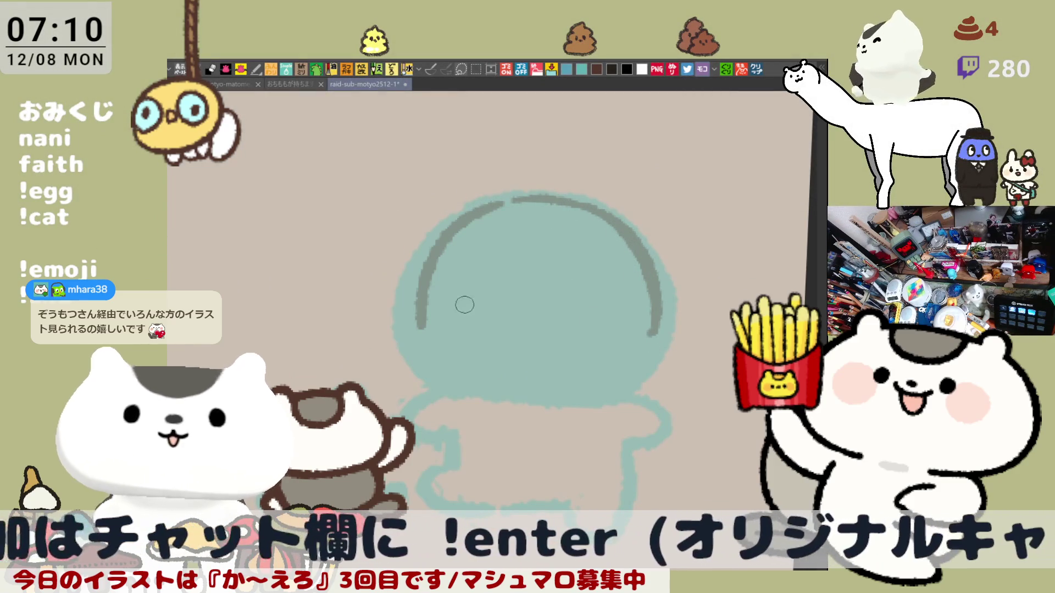
{"action": "left_click_drag", "start_coordinate": [433, 280], "coordinate": [425, 323]}
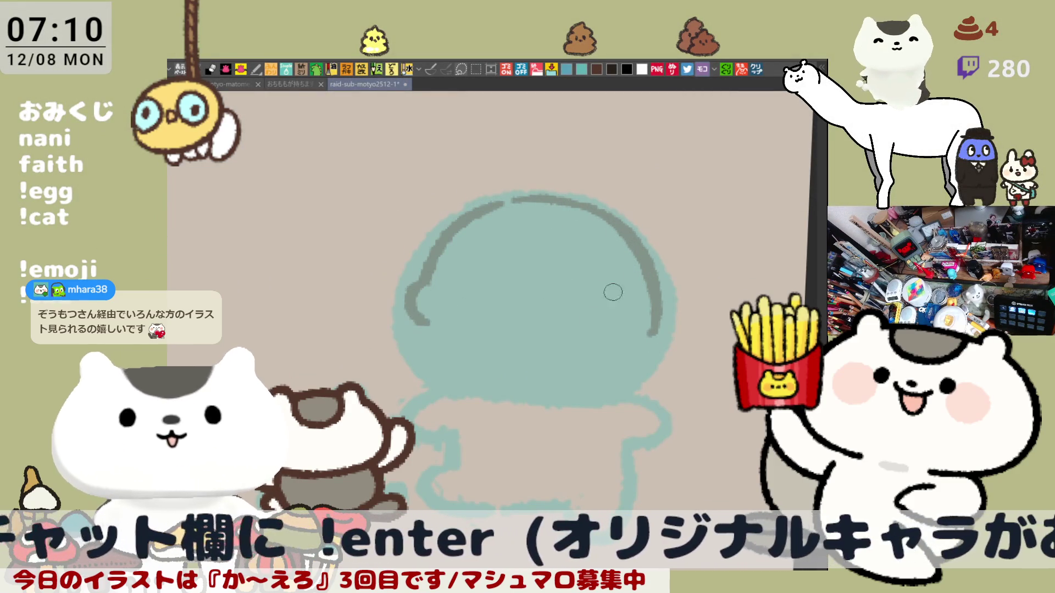
{"action": "mouse_move", "coordinate": [651, 333]}
{"action": "left_mouse_down"}
{"action": "mouse_move", "coordinate": [655, 306]}
{"action": "mouse_move", "coordinate": [668, 334]}
{"action": "left_mouse_up"}
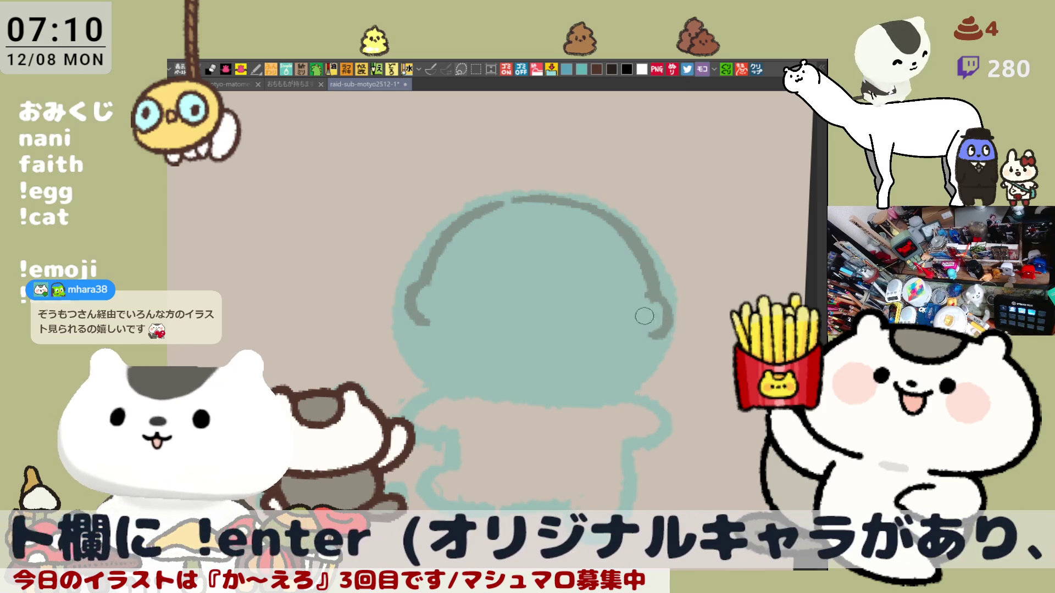
{"action": "left_click_drag", "start_coordinate": [427, 335], "coordinate": [457, 362]}
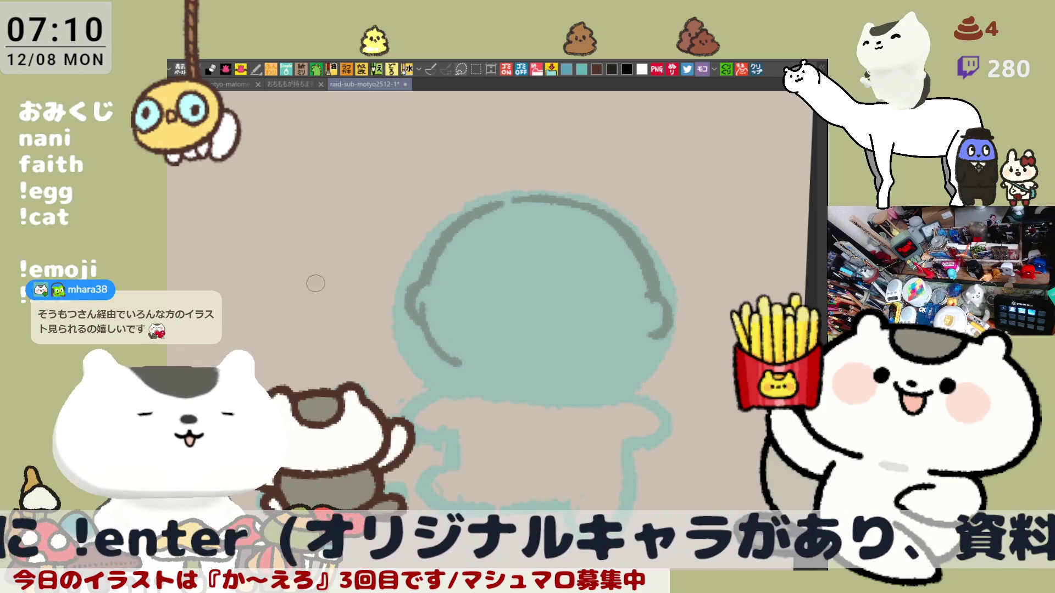
{"action": "key", "text": "ctrl+z"}
{"action": "left_click_drag", "start_coordinate": [410, 317], "coordinate": [482, 379]}
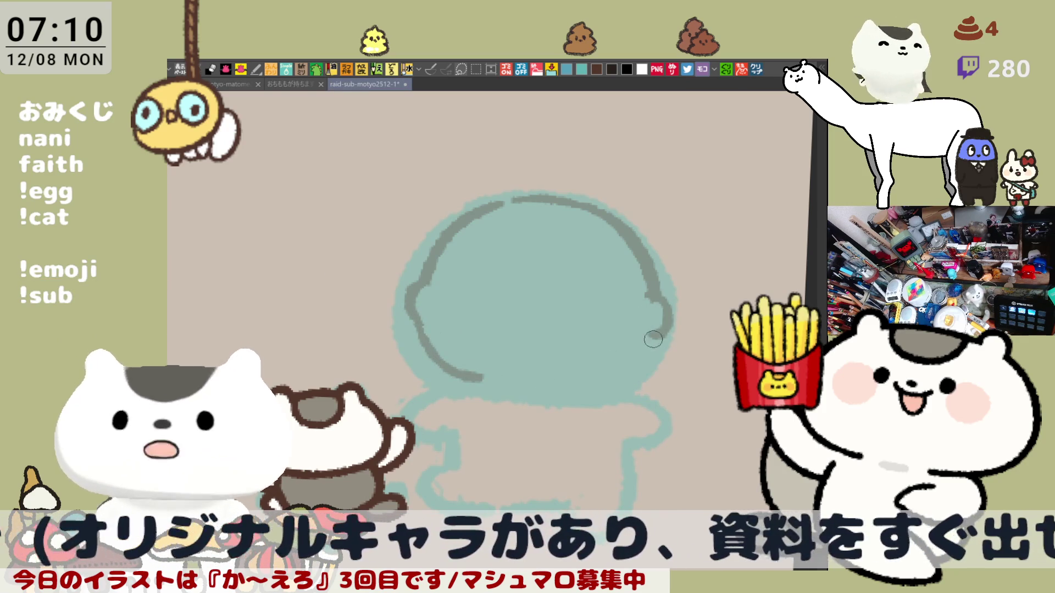
{"action": "mouse_move", "coordinate": [660, 326]}
{"action": "left_mouse_down"}
{"action": "mouse_move", "coordinate": [650, 350]}
{"action": "mouse_move", "coordinate": [568, 389]}
{"action": "left_mouse_up"}
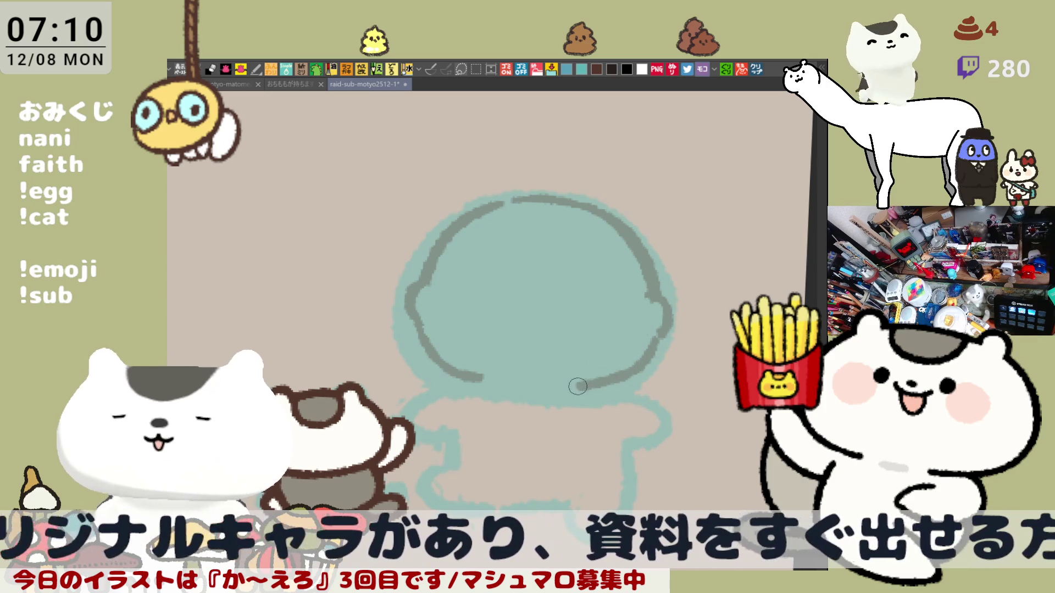
{"action": "left_click_drag", "start_coordinate": [624, 353], "coordinate": [508, 353]}
{"action": "mouse_move", "coordinate": [367, 384]}
{"action": "left_mouse_down"}
{"action": "mouse_move", "coordinate": [304, 337]}
{"action": "mouse_move", "coordinate": [390, 383]}
{"action": "left_mouse_up"}
Rework the lower-left head curve through repeated undo-and-redraw until it sits right.
{"action": "key", "text": "ctrl+z"}
{"action": "left_click_drag", "start_coordinate": [301, 334], "coordinate": [396, 384]}
{"action": "key", "text": "ctrl+z"}
{"action": "left_click_drag", "start_coordinate": [298, 332], "coordinate": [402, 383]}
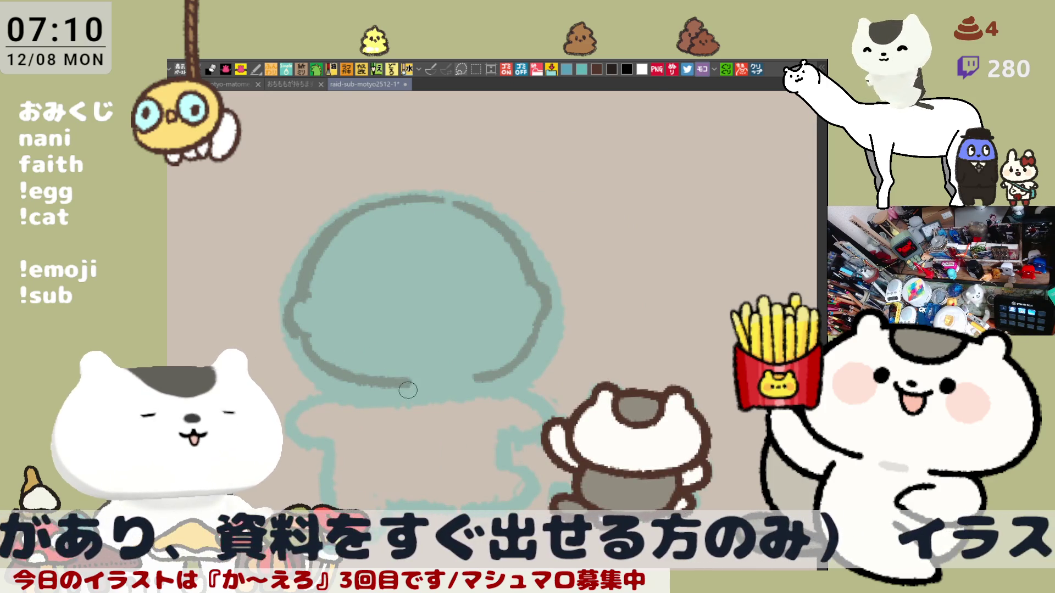
{"action": "key", "text": "ctrl+z"}
{"action": "left_click_drag", "start_coordinate": [302, 333], "coordinate": [404, 387]}
{"action": "key", "text": "ctrl+z"}
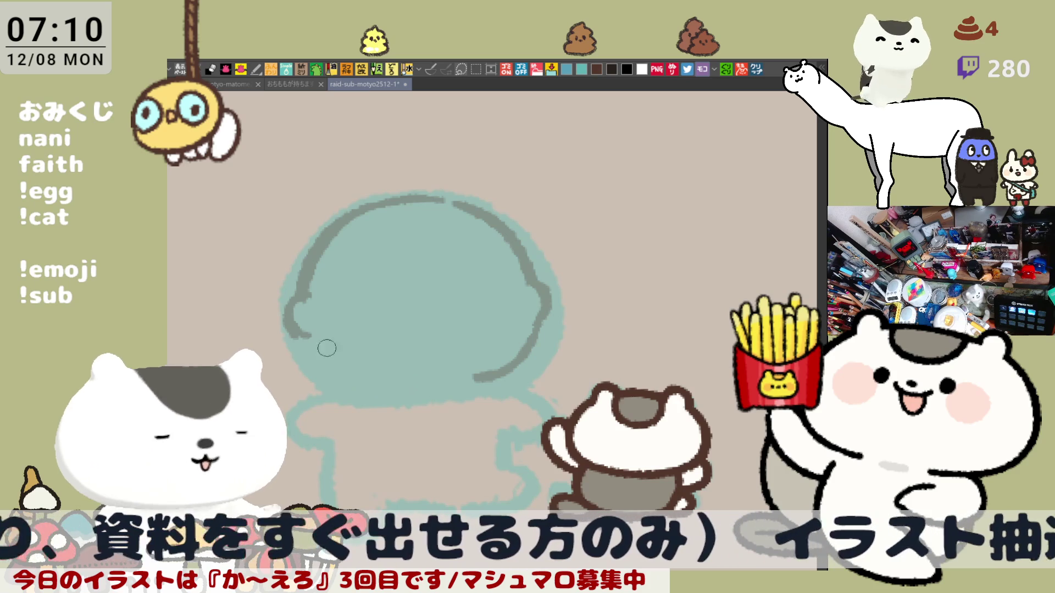
{"action": "left_click_drag", "start_coordinate": [314, 361], "coordinate": [416, 391]}
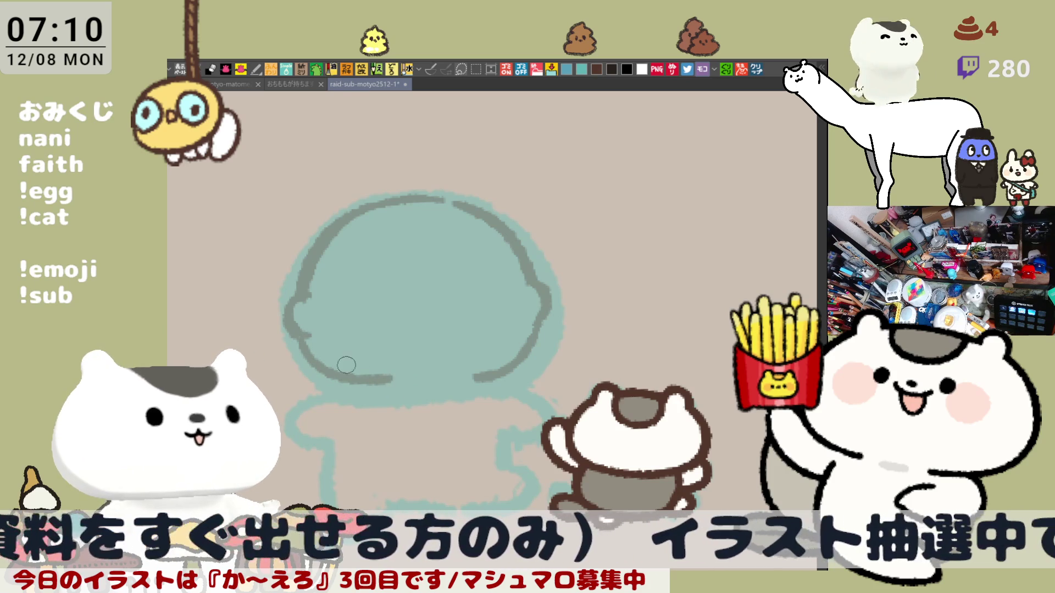
Attempt the head's bottom closure, undo it, and continue the outline down and around.
{"action": "left_click_drag", "start_coordinate": [345, 385], "coordinate": [474, 381]}
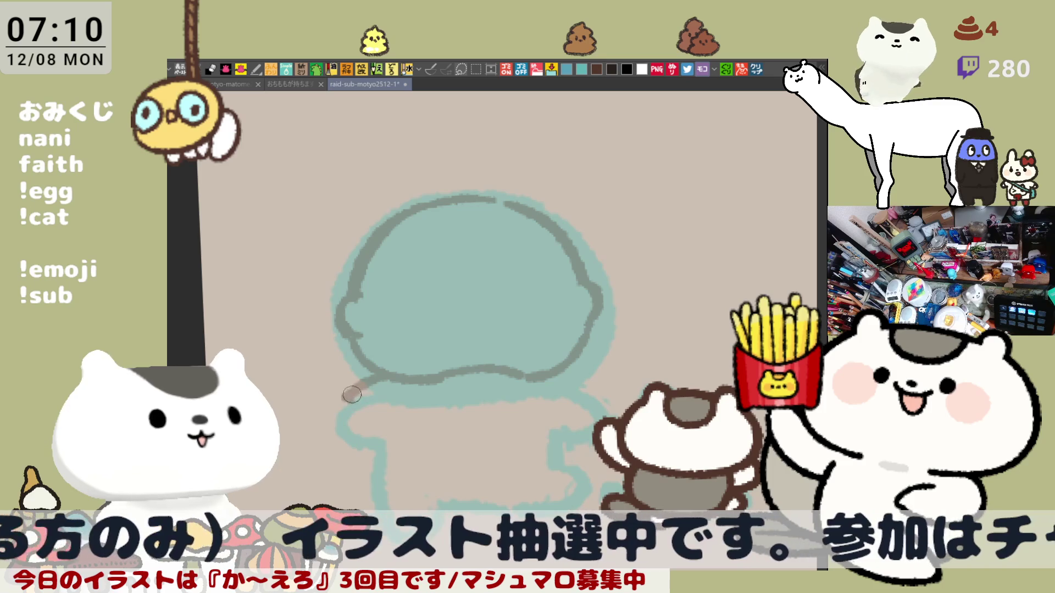
{"action": "key", "text": "ctrl+z"}
{"action": "key", "text": "ctrl+z"}
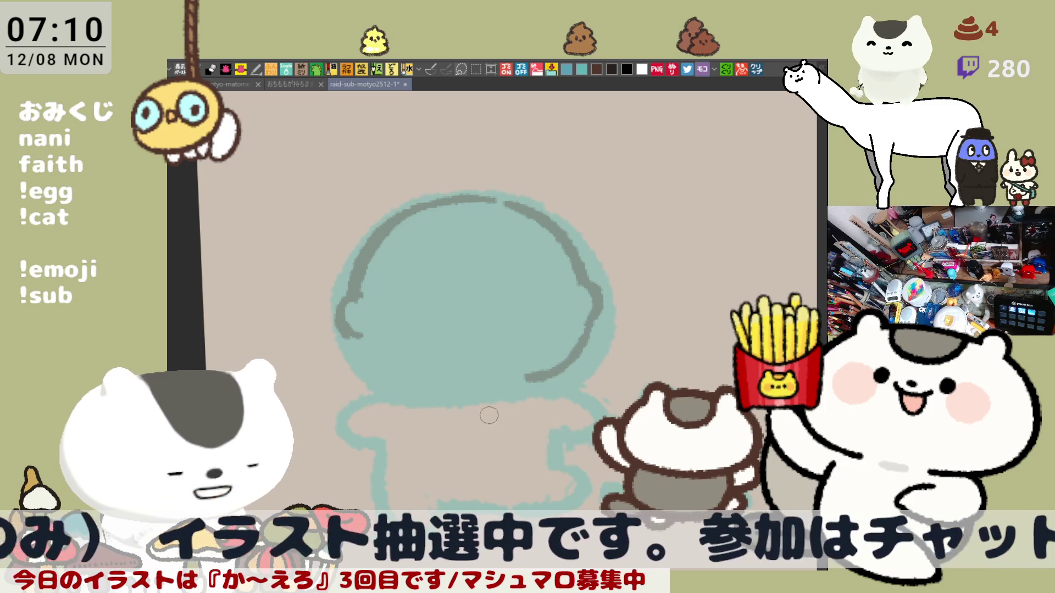
{"action": "left_click_drag", "start_coordinate": [355, 342], "coordinate": [431, 386]}
{"action": "key", "text": "ctrl+z"}
{"action": "mouse_move", "coordinate": [370, 365]}
{"action": "left_mouse_down"}
{"action": "mouse_move", "coordinate": [432, 386]}
{"action": "mouse_move", "coordinate": [445, 459]}
{"action": "left_mouse_up"}
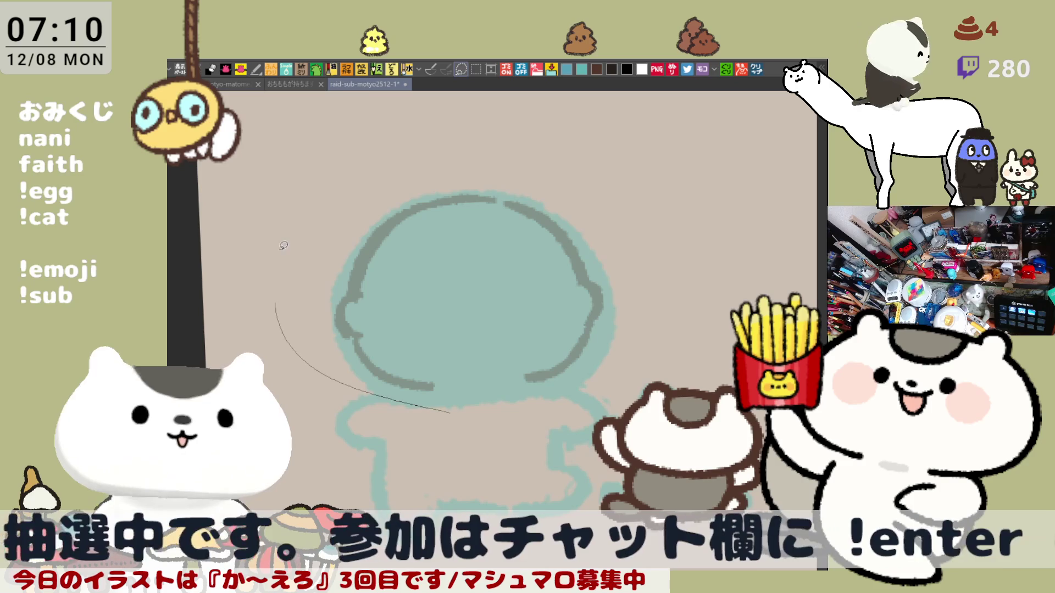
Transform the head outline, enlarging it slightly and shifting it up.
{"action": "key", "text": "ctrl+t"}
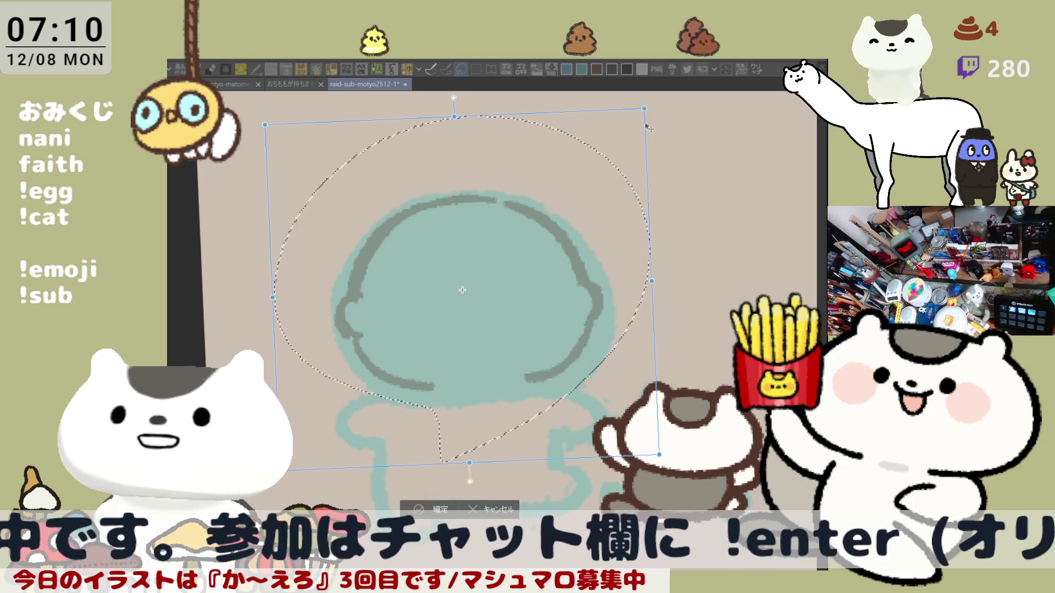
{"action": "left_click_drag", "start_coordinate": [658, 454], "coordinate": [671, 476]}
{"action": "left_click_drag", "start_coordinate": [569, 319], "coordinate": [568, 311]}
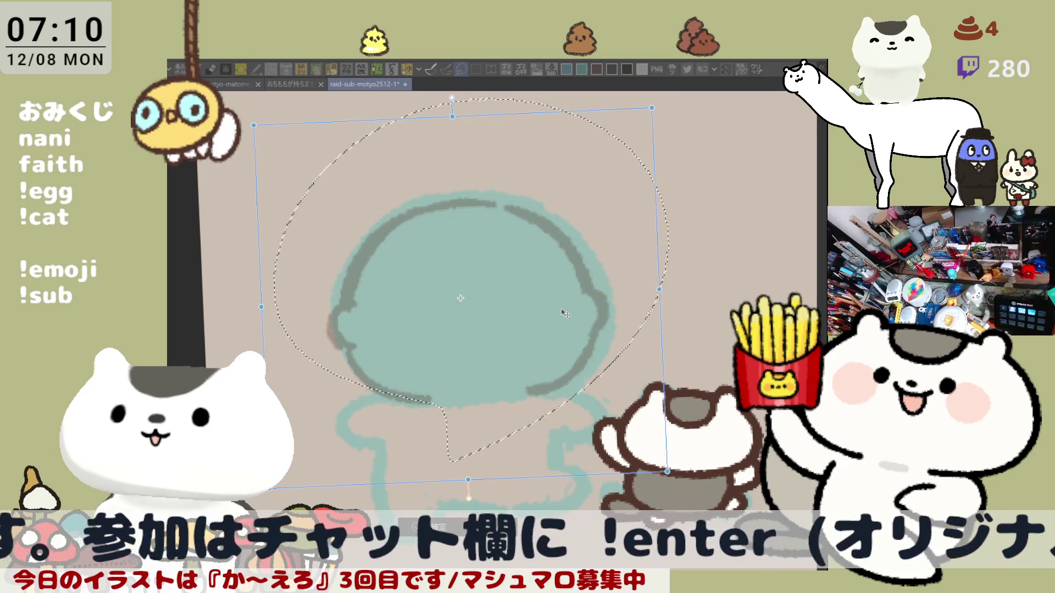
{"action": "left_click", "coordinate": [454, 528]}
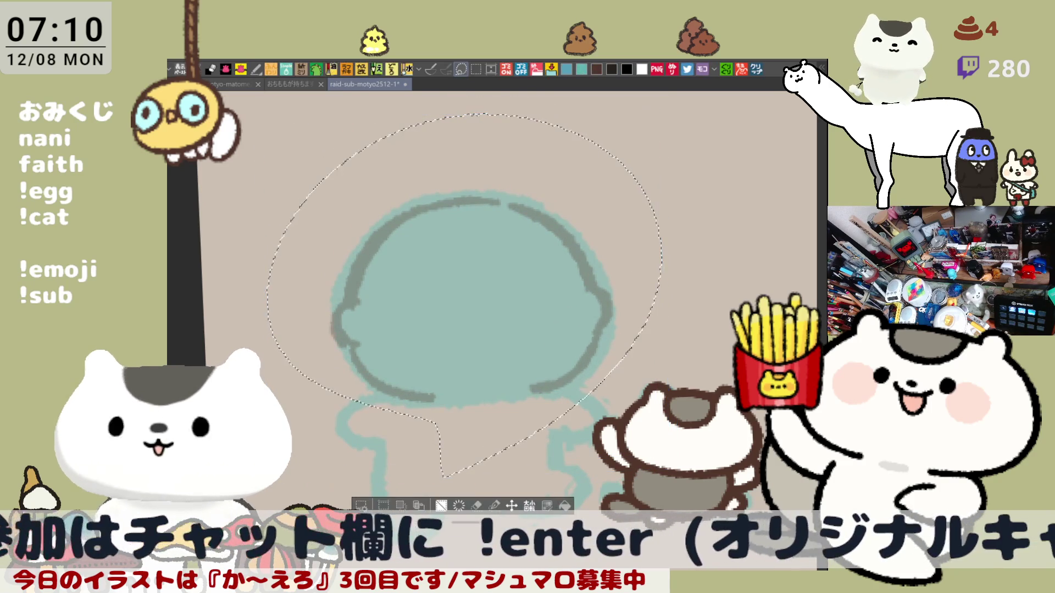
Try a brown arc along the head's right side repeatedly, undoing each attempt.
{"action": "left_click_drag", "start_coordinate": [506, 189], "coordinate": [608, 249]}
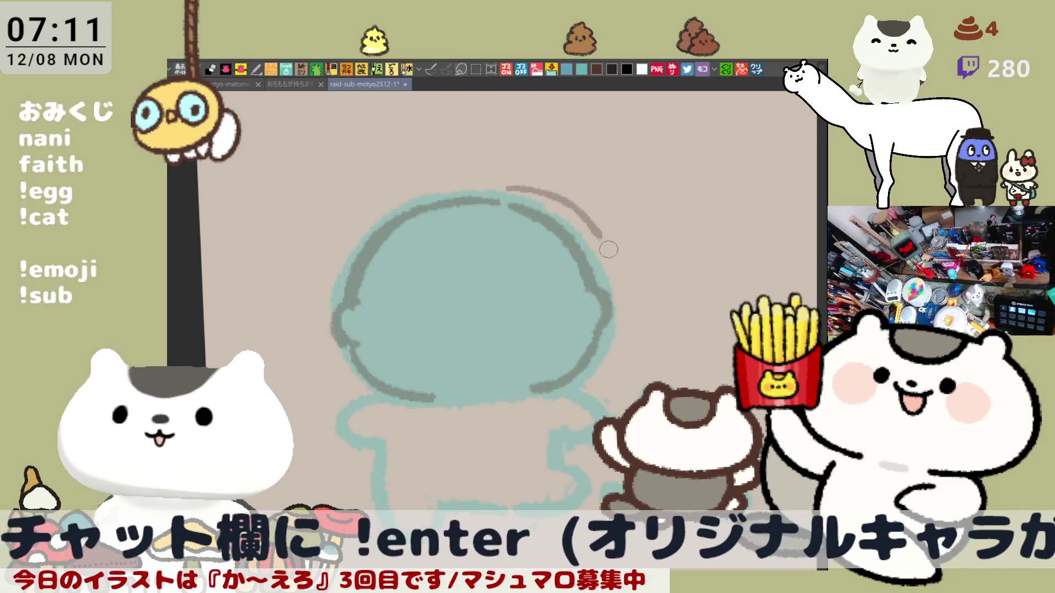
{"action": "key", "text": "ctrl+z"}
{"action": "left_click_drag", "start_coordinate": [516, 190], "coordinate": [618, 285]}
{"action": "key", "text": "ctrl+z"}
{"action": "left_click_drag", "start_coordinate": [527, 195], "coordinate": [624, 317]}
{"action": "key", "text": "ctrl+z"}
{"action": "left_click_drag", "start_coordinate": [511, 186], "coordinate": [614, 346]}
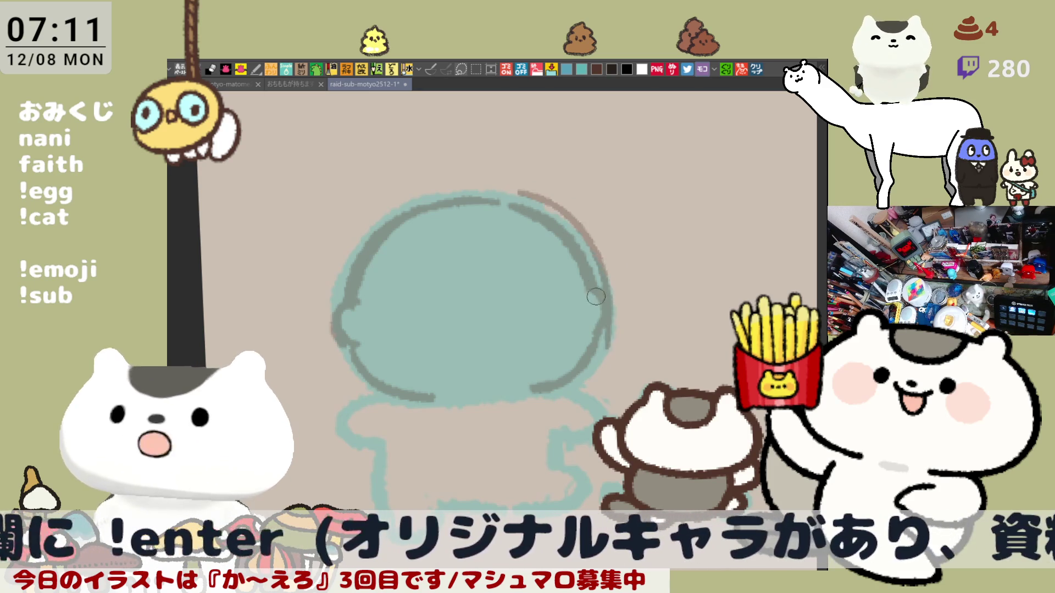
{"action": "key", "text": "ctrl+z"}
{"action": "left_click_drag", "start_coordinate": [526, 192], "coordinate": [613, 317]}
{"action": "key", "text": "ctrl+z"}
{"action": "mouse_move", "coordinate": [526, 195]}
{"action": "left_mouse_down"}
{"action": "mouse_move", "coordinate": [601, 269]}
{"action": "mouse_move", "coordinate": [610, 357]}
{"action": "mouse_move", "coordinate": [596, 398]}
{"action": "left_mouse_up"}
{"action": "key", "text": "ctrl+z"}
Sketch brown strokes on the head's left side and mirror the canvas view horizontally.
{"action": "left_click_drag", "start_coordinate": [325, 311], "coordinate": [395, 406]}
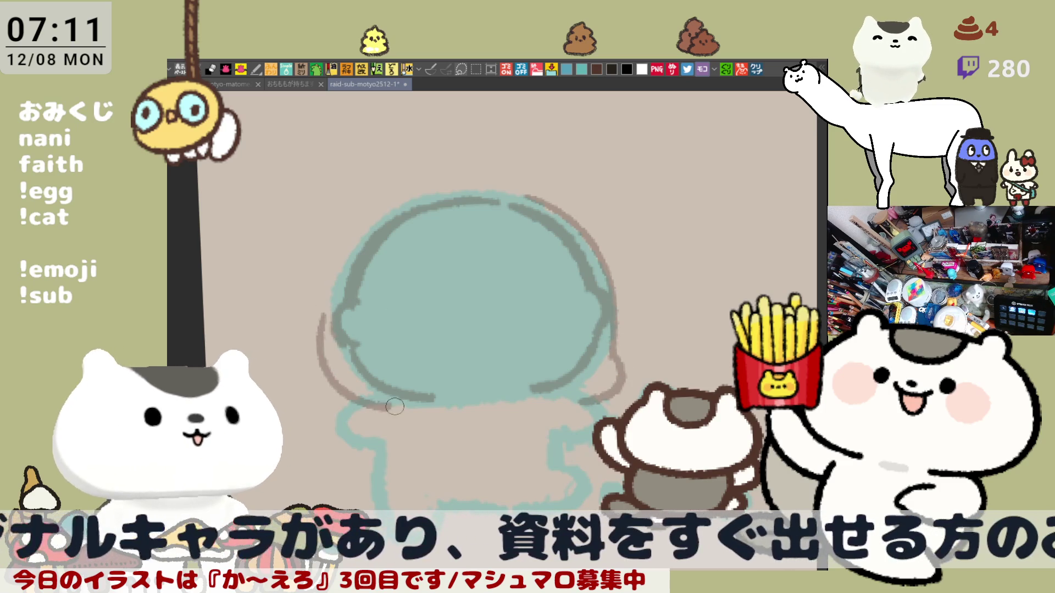
{"action": "left_click_drag", "start_coordinate": [367, 235], "coordinate": [330, 298]}
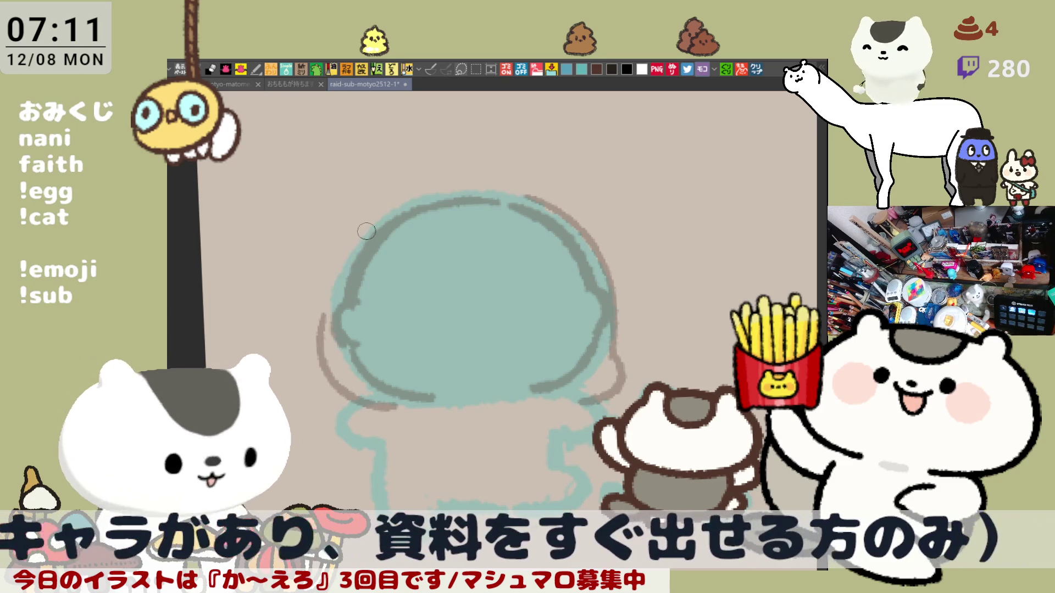
{"action": "key", "text": "h"}
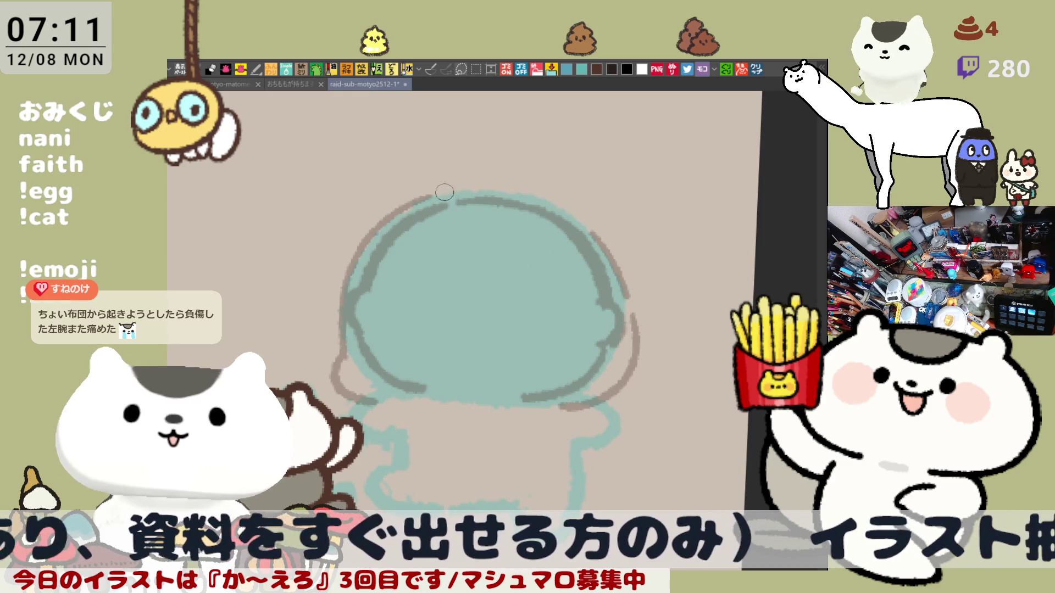
Sketch brown ear shapes above both sides of the head, redrawing the strokes several times.
{"action": "left_click_drag", "start_coordinate": [444, 192], "coordinate": [535, 198]}
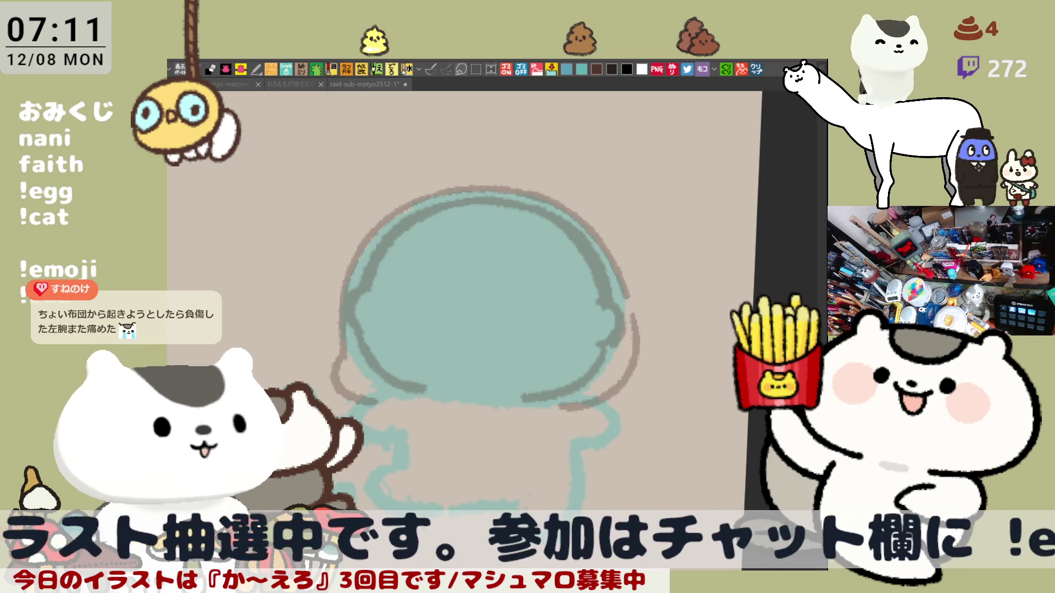
{"action": "left_click_drag", "start_coordinate": [393, 160], "coordinate": [375, 202]}
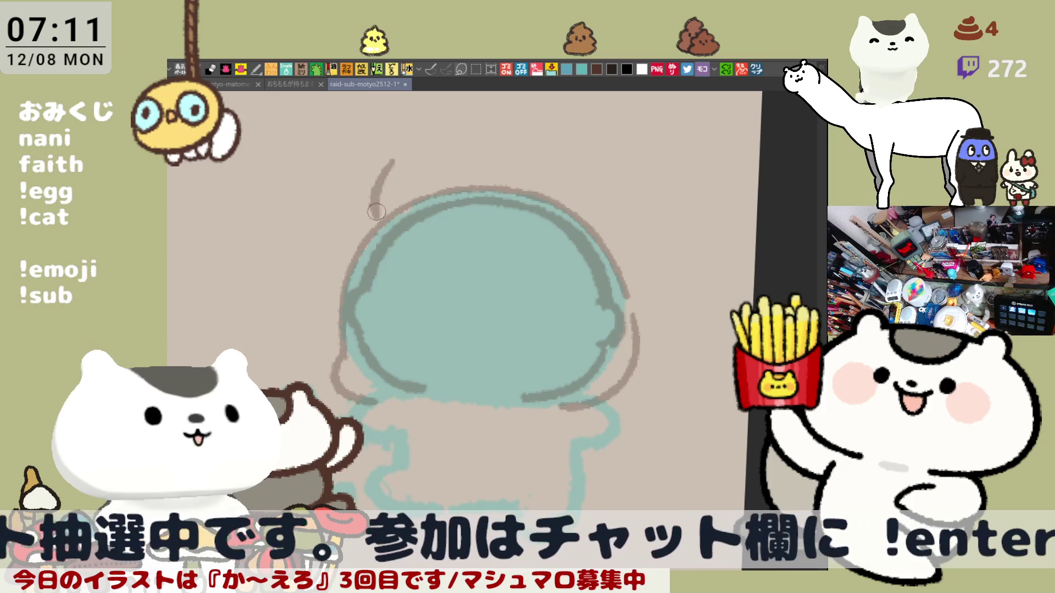
{"action": "key", "text": "ctrl+z"}
{"action": "left_click_drag", "start_coordinate": [393, 165], "coordinate": [374, 216]}
{"action": "key", "text": "ctrl+z"}
{"action": "left_click_drag", "start_coordinate": [394, 177], "coordinate": [376, 218]}
{"action": "mouse_move", "coordinate": [393, 179]}
{"action": "left_mouse_down"}
{"action": "mouse_move", "coordinate": [419, 177]}
{"action": "mouse_move", "coordinate": [428, 193]}
{"action": "left_mouse_up"}
{"action": "key", "text": "ctrl+z"}
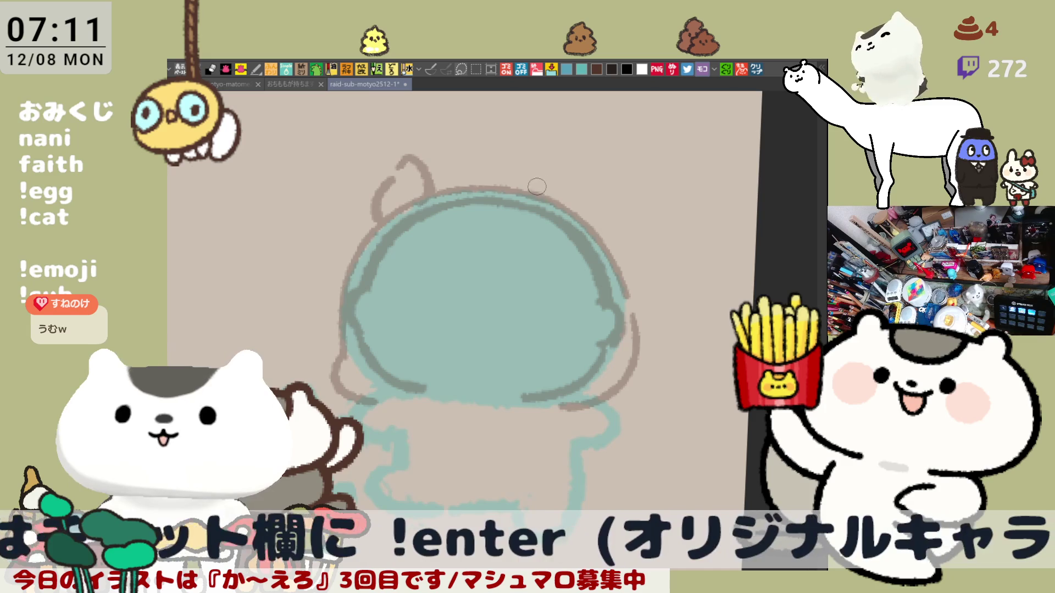
{"action": "mouse_move", "coordinate": [540, 194]}
{"action": "left_mouse_down"}
{"action": "mouse_move", "coordinate": [590, 207]}
{"action": "mouse_move", "coordinate": [560, 176]}
{"action": "mouse_move", "coordinate": [586, 218]}
{"action": "mouse_move", "coordinate": [603, 218]}
{"action": "left_mouse_up"}
{"action": "key", "text": "ctrl+z"}
Add curly and wavy brown hair strokes over the top of the head.
{"action": "mouse_move", "coordinate": [486, 224]}
{"action": "left_mouse_down"}
{"action": "mouse_move", "coordinate": [515, 216]}
{"action": "mouse_move", "coordinate": [472, 196]}
{"action": "mouse_move", "coordinate": [494, 218]}
{"action": "left_mouse_up"}
{"action": "key", "text": "ctrl+z"}
{"action": "left_click_drag", "start_coordinate": [474, 149], "coordinate": [492, 158]}
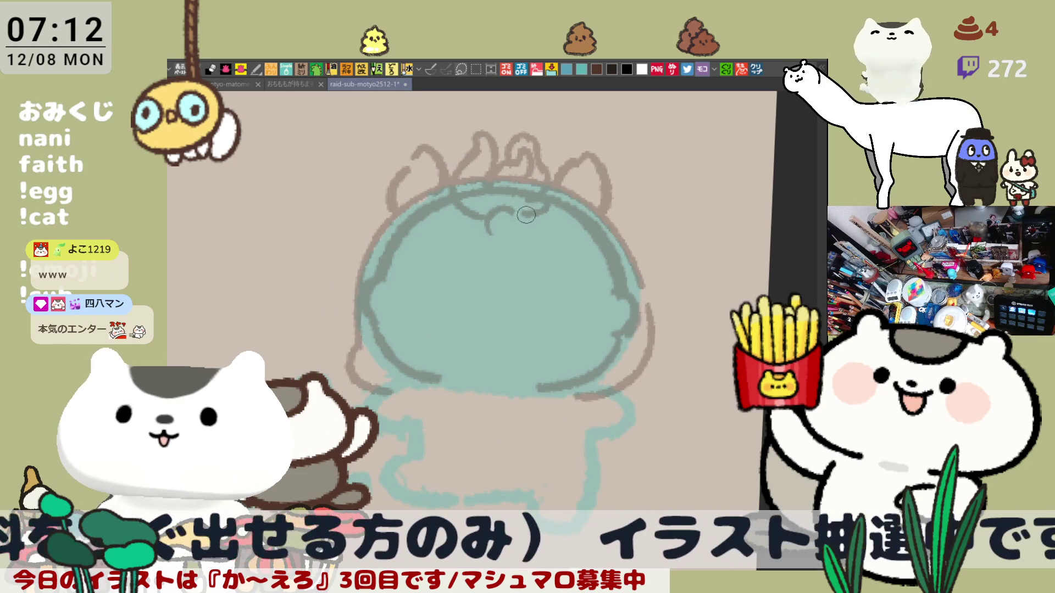
{"action": "left_click_drag", "start_coordinate": [482, 216], "coordinate": [512, 240]}
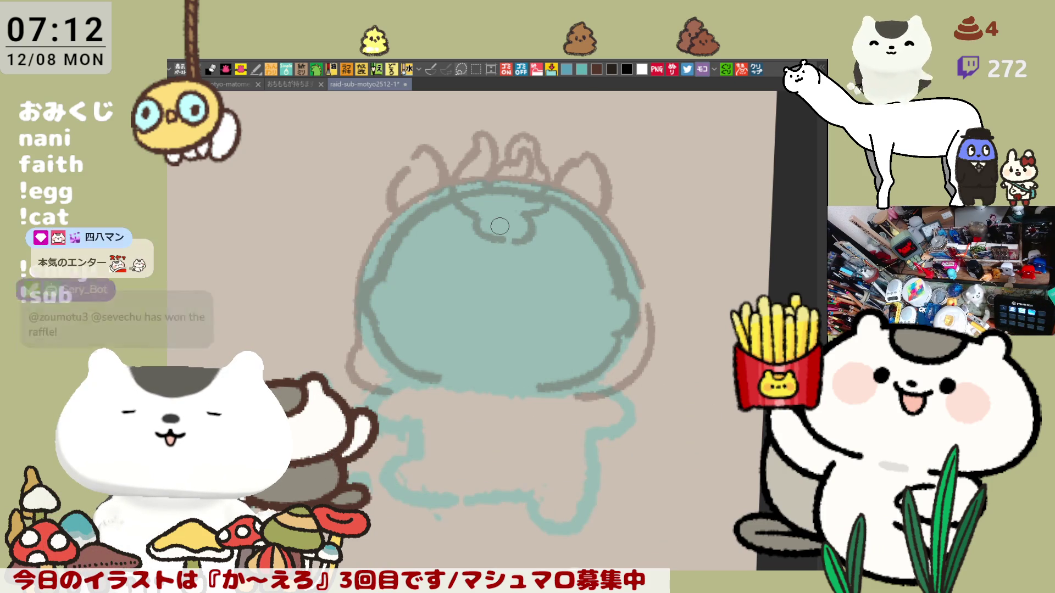
{"action": "scroll", "coordinate": [499, 226], "scroll_direction": "down", "scroll_amount": 1}
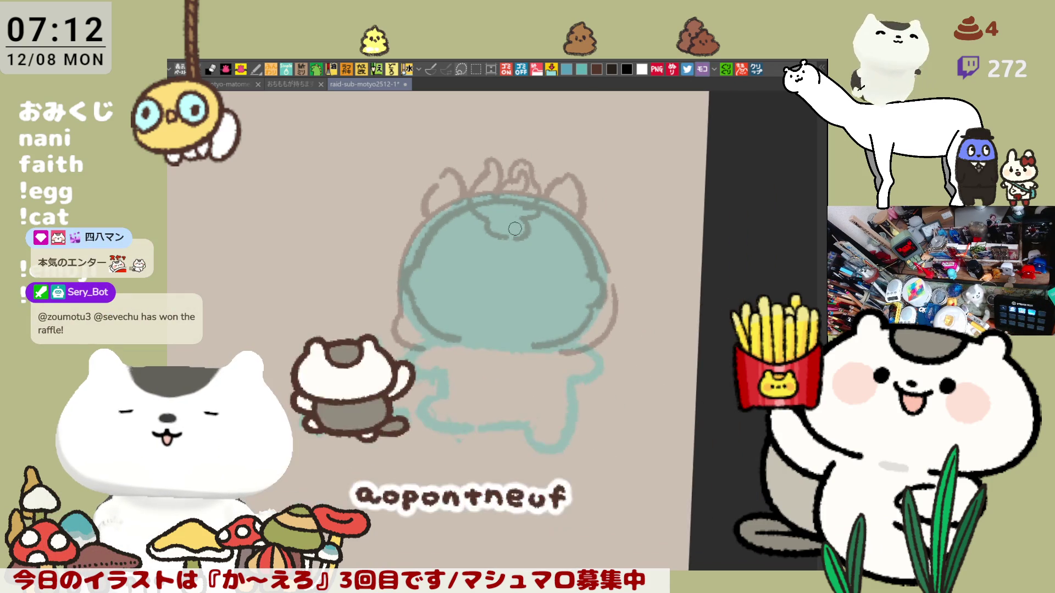
{"action": "scroll", "coordinate": [502, 227], "scroll_direction": "down", "scroll_amount": 1}
{"action": "scroll", "coordinate": [506, 228], "scroll_direction": "down", "scroll_amount": 1}
{"action": "scroll", "coordinate": [515, 229], "scroll_direction": "down", "scroll_amount": 1}
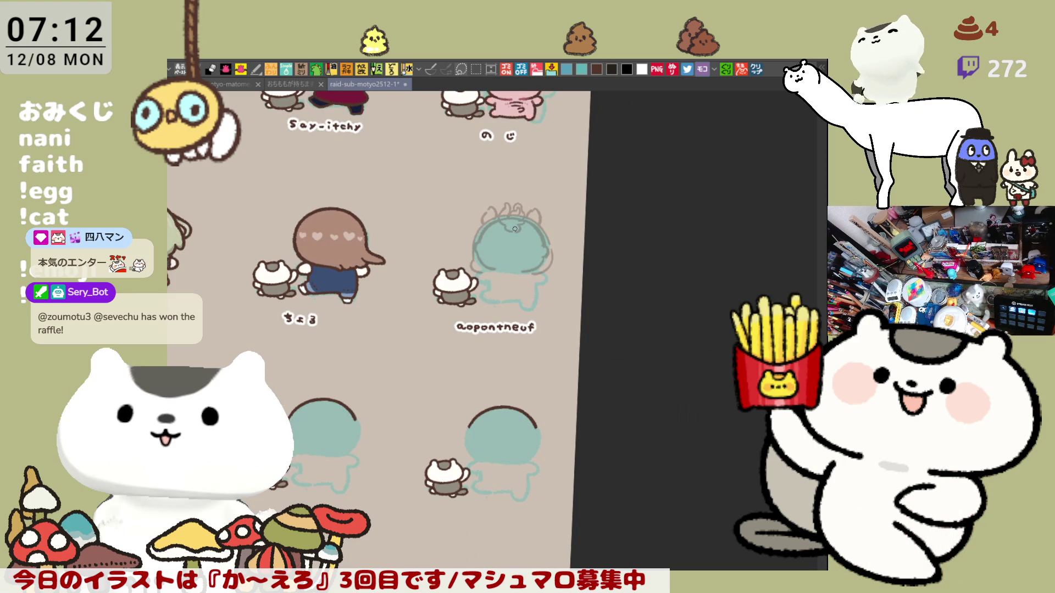
{"action": "scroll", "coordinate": [514, 230], "scroll_direction": "left", "scroll_amount": 2}
{"action": "scroll", "coordinate": [520, 411], "scroll_direction": "left", "scroll_amount": 2}
{"action": "scroll", "coordinate": [520, 411], "scroll_direction": "left", "scroll_amount": 2}
{"action": "scroll", "coordinate": [520, 411], "scroll_direction": "left", "scroll_amount": 2}
{"action": "scroll", "coordinate": [527, 388], "scroll_direction": "right", "scroll_amount": 2}
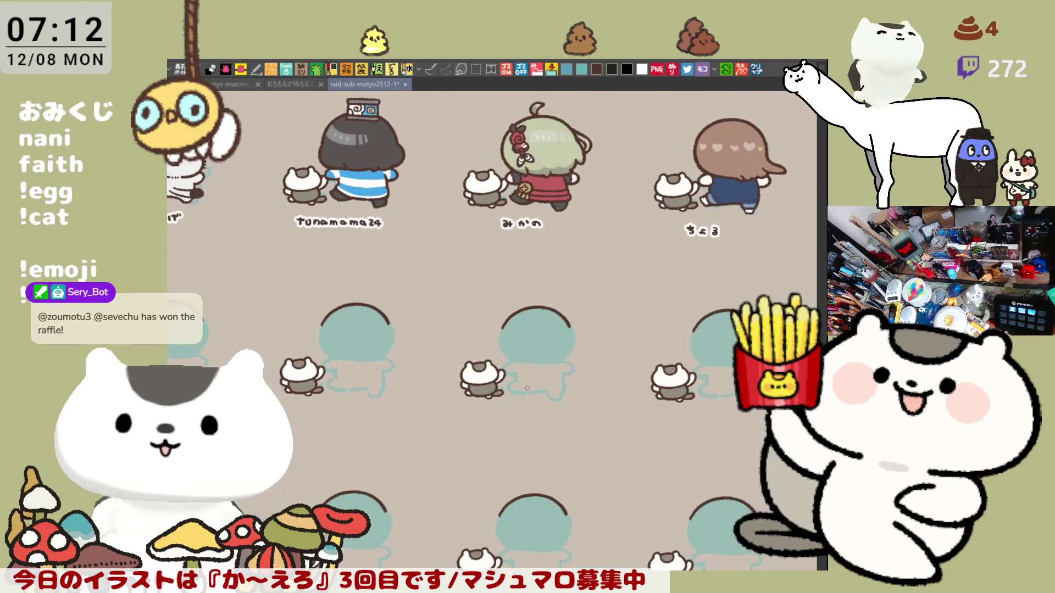
{"action": "scroll", "coordinate": [528, 388], "scroll_direction": "right", "scroll_amount": 2}
{"action": "scroll", "coordinate": [566, 360], "scroll_direction": "down", "scroll_amount": 1}
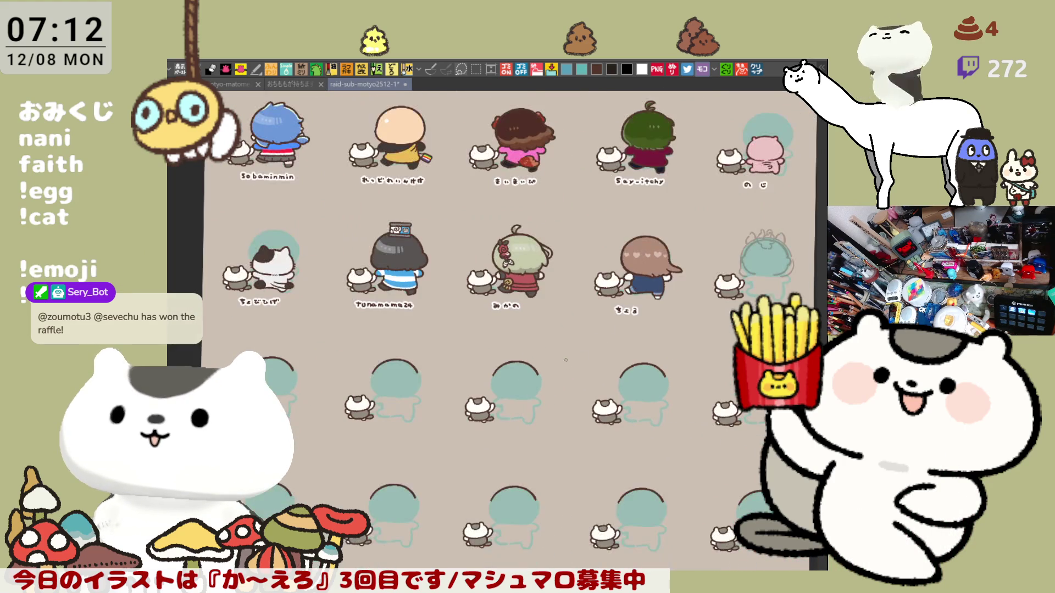
{"action": "scroll", "coordinate": [565, 358], "scroll_direction": "up", "scroll_amount": 1}
{"action": "scroll", "coordinate": [555, 345], "scroll_direction": "up", "scroll_amount": 1}
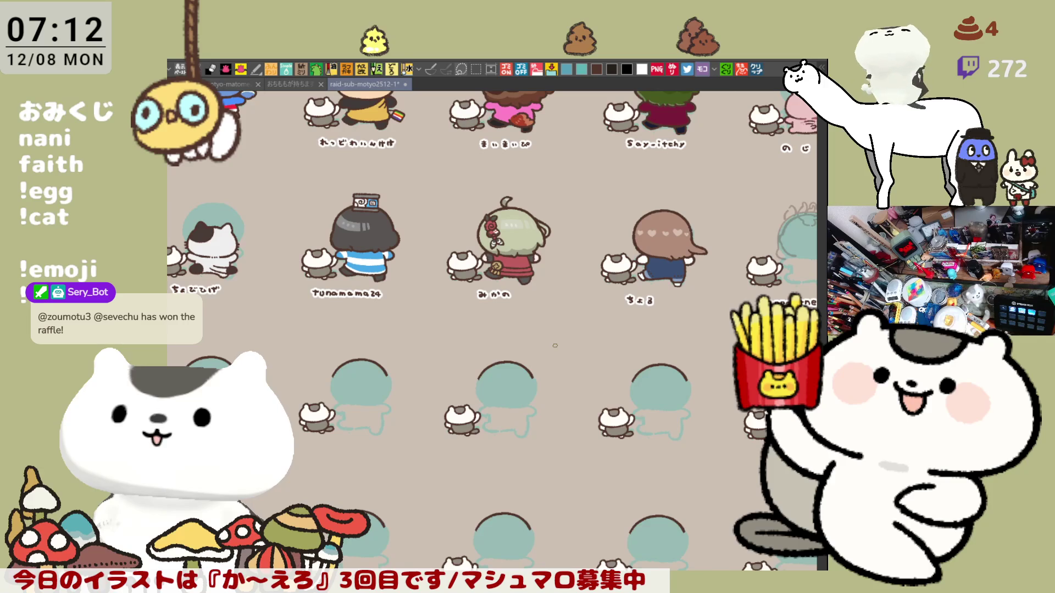
{"action": "scroll", "coordinate": [555, 345], "scroll_direction": "up", "scroll_amount": 1}
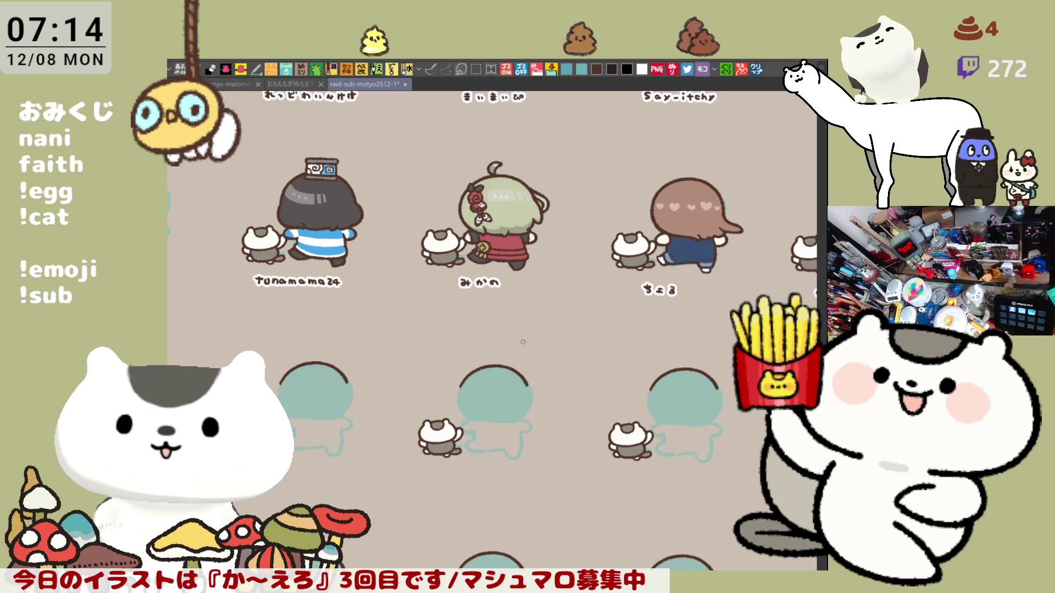
{"action": "scroll", "coordinate": [511, 374], "scroll_direction": "down", "scroll_amount": 3}
{"action": "scroll", "coordinate": [511, 374], "scroll_direction": "up", "scroll_amount": 2}
{"action": "scroll", "coordinate": [511, 373], "scroll_direction": "up", "scroll_amount": 2}
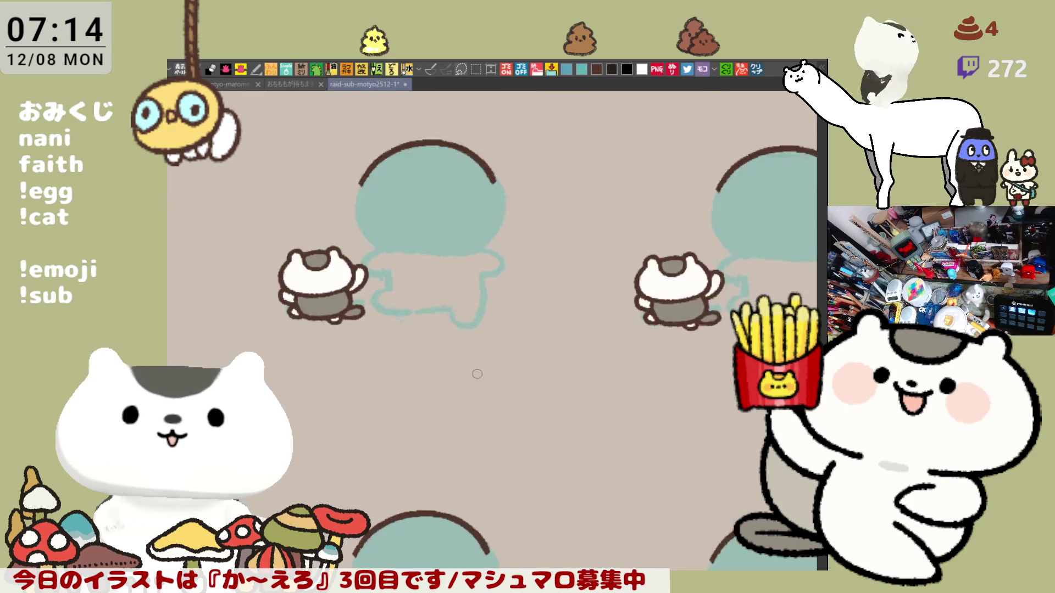
{"action": "scroll", "coordinate": [494, 374], "scroll_direction": "up", "scroll_amount": 1}
{"action": "scroll", "coordinate": [477, 373], "scroll_direction": "up", "scroll_amount": 1}
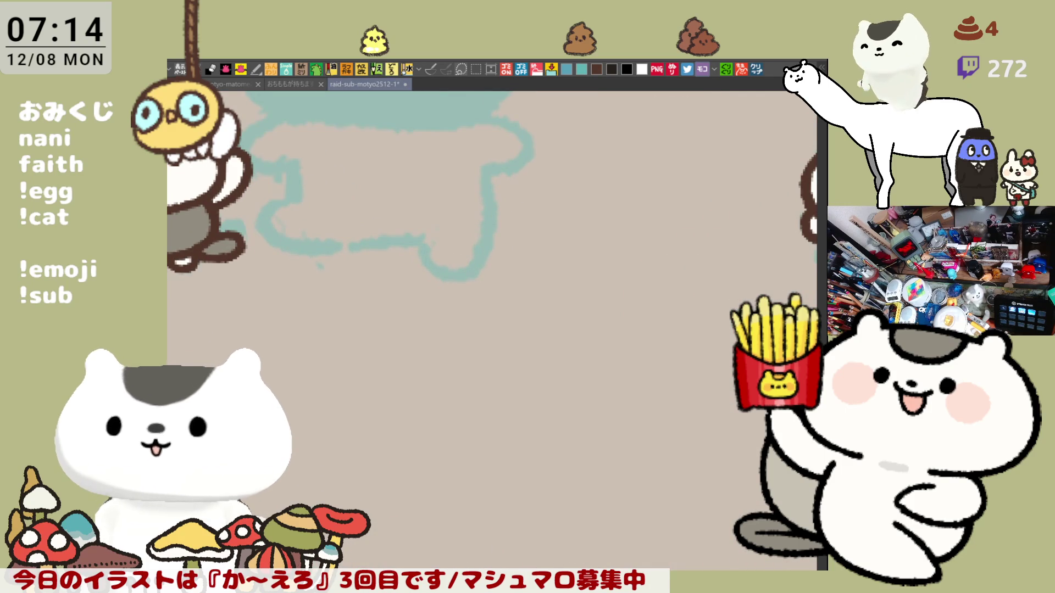
Hand-letter the brown name せぶちゅ below the character, removing a stray stroke and darkening the faint ち.
{"action": "left_click_drag", "start_coordinate": [512, 307], "coordinate": [651, 216]}
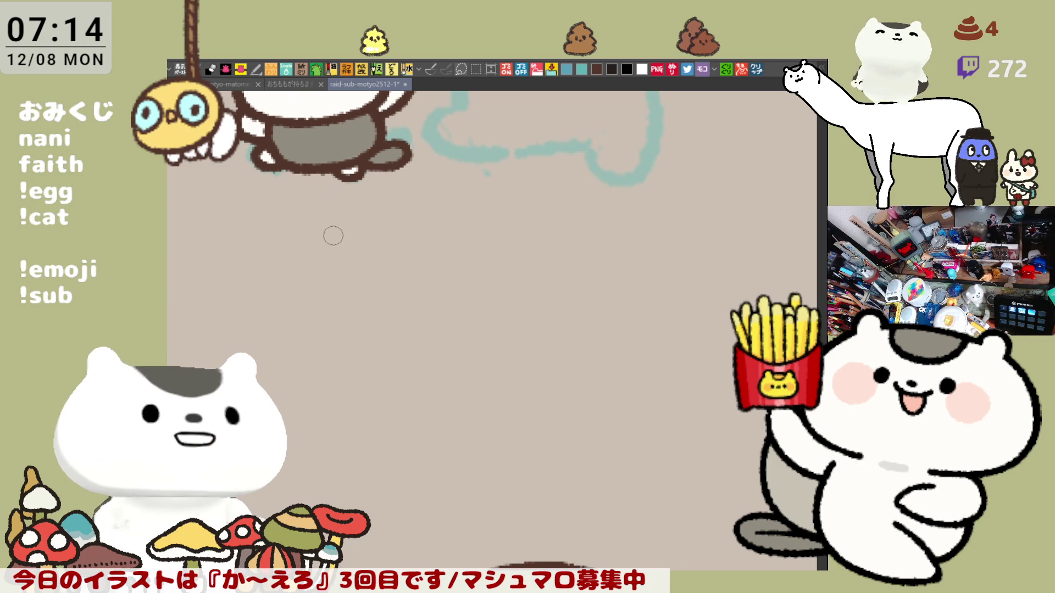
{"action": "mouse_move", "coordinate": [352, 238]}
{"action": "left_mouse_down"}
{"action": "mouse_move", "coordinate": [379, 264]}
{"action": "mouse_move", "coordinate": [385, 245]}
{"action": "mouse_move", "coordinate": [374, 258]}
{"action": "mouse_move", "coordinate": [429, 250]}
{"action": "mouse_move", "coordinate": [429, 265]}
{"action": "mouse_move", "coordinate": [412, 262]}
{"action": "mouse_move", "coordinate": [451, 258]}
{"action": "mouse_move", "coordinate": [455, 241]}
{"action": "mouse_move", "coordinate": [534, 237]}
{"action": "mouse_move", "coordinate": [506, 251]}
{"action": "mouse_move", "coordinate": [531, 239]}
{"action": "mouse_move", "coordinate": [517, 245]}
{"action": "left_mouse_up"}
{"action": "key", "text": "ctrl+z"}
{"action": "key", "text": "ctrl+z"}
{"action": "key", "text": "ctrl+z"}
{"action": "key", "text": "ctrl+z"}
{"action": "key", "text": "ctrl+z"}
{"action": "key", "text": "ctrl+z"}
{"action": "key", "text": "ctrl+z"}
{"action": "key", "text": "ctrl+z"}
{"action": "key", "text": "ctrl+z"}
{"action": "key", "text": "ctrl+z"}
{"action": "key", "text": "ctrl+z"}
{"action": "key", "text": "ctrl+z"}
{"action": "key", "text": "ctrl+z"}
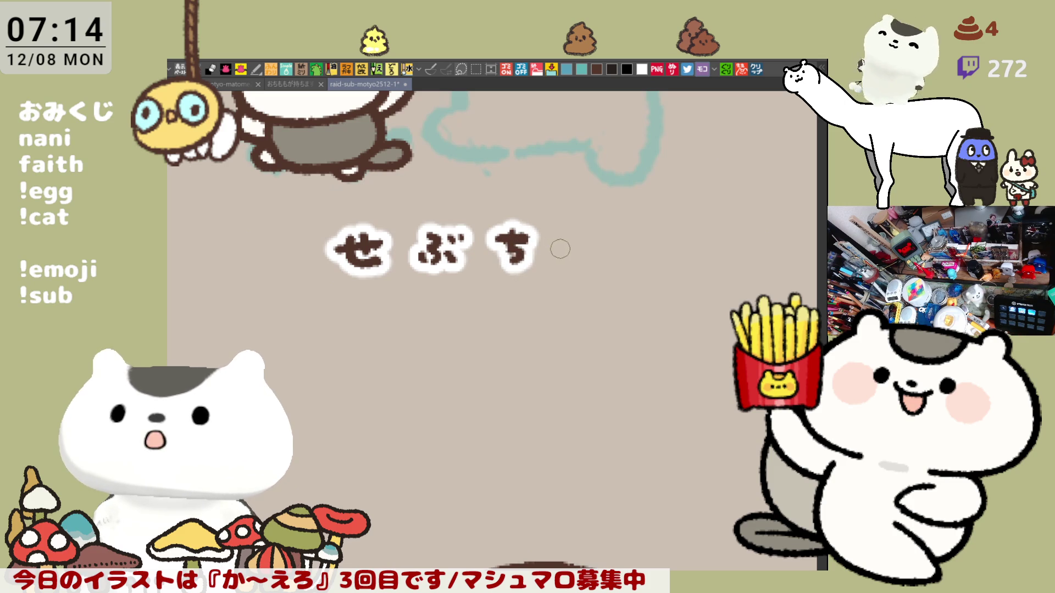
{"action": "left_click_drag", "start_coordinate": [560, 245], "coordinate": [568, 271]}
{"action": "key", "text": "ctrl+z"}
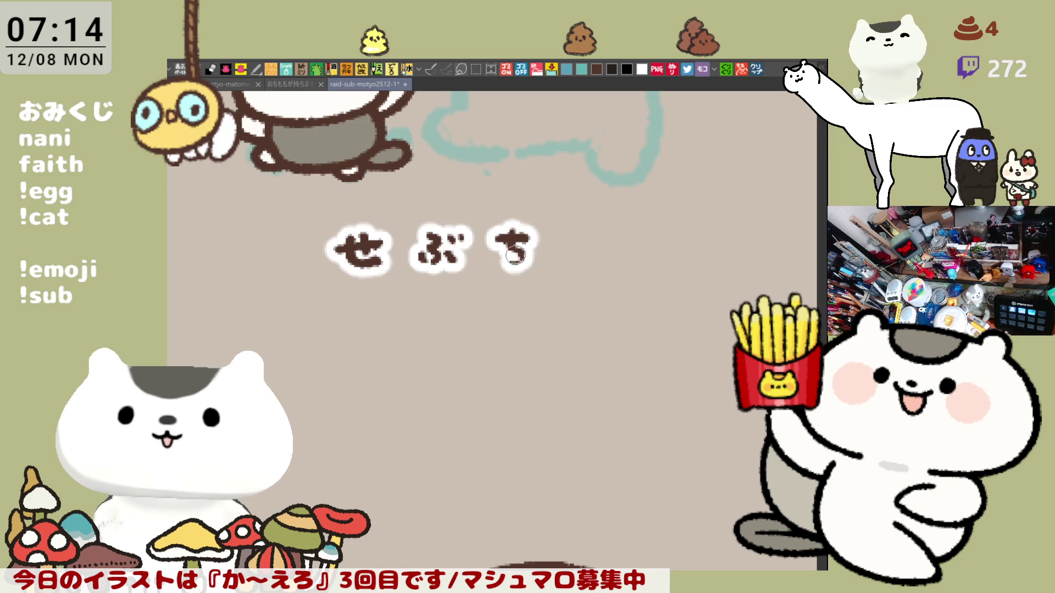
{"action": "mouse_move", "coordinate": [511, 253]}
{"action": "left_mouse_down"}
{"action": "mouse_move", "coordinate": [519, 272]}
{"action": "mouse_move", "coordinate": [528, 252]}
{"action": "mouse_move", "coordinate": [587, 257]}
{"action": "mouse_move", "coordinate": [580, 265]}
{"action": "mouse_move", "coordinate": [574, 246]}
{"action": "left_mouse_up"}
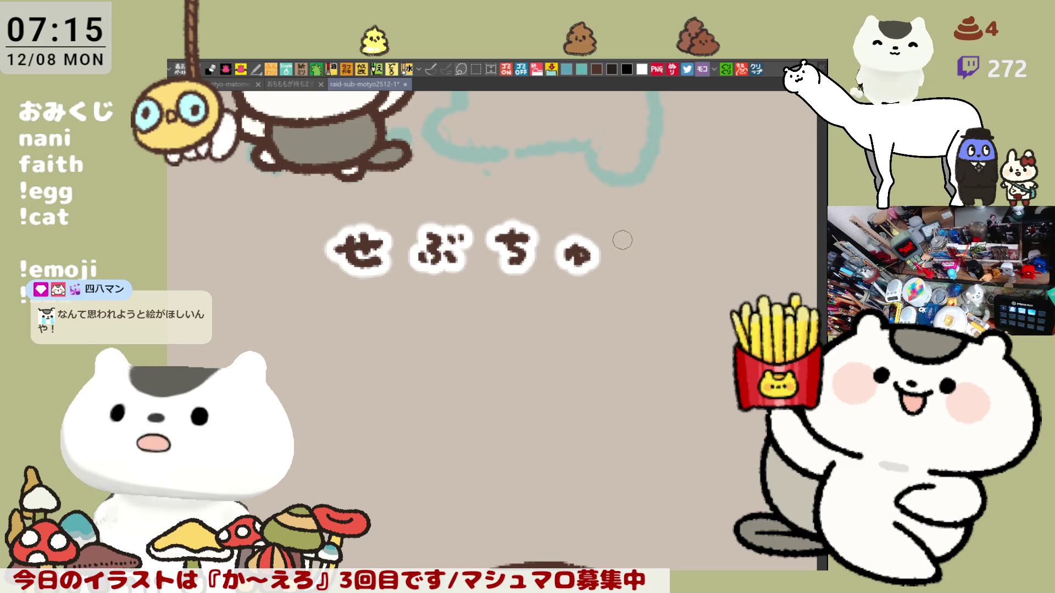
{"action": "left_click_drag", "start_coordinate": [679, 304], "coordinate": [417, 323]}
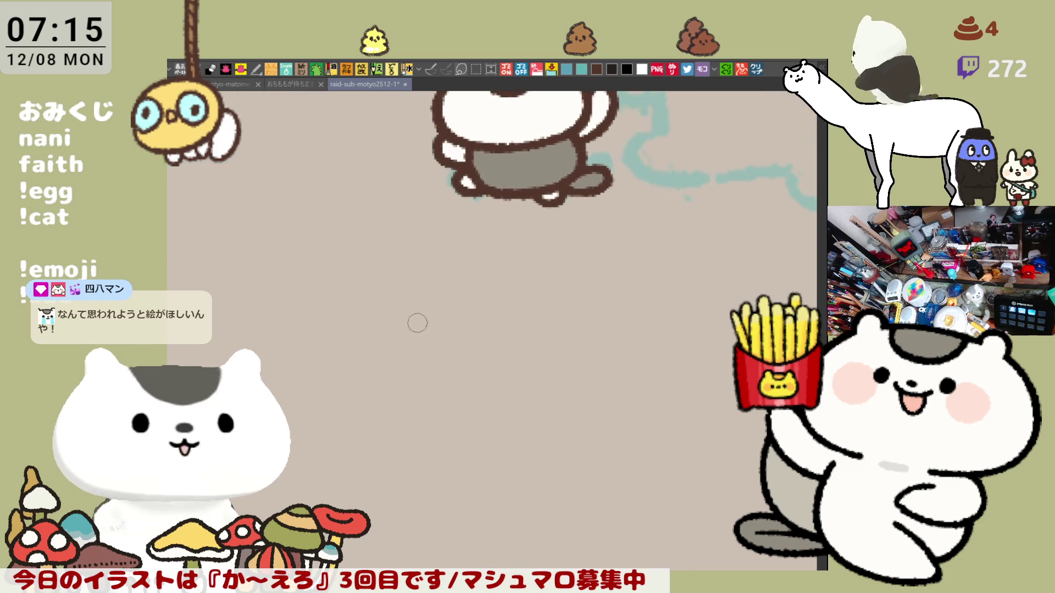
Hand-letter the brown name じぇぇー below the next character, retrying the curved stroke and long-vowel dash.
{"action": "mouse_move", "coordinate": [575, 294]}
{"action": "left_mouse_down"}
{"action": "mouse_move", "coordinate": [483, 287]}
{"action": "mouse_move", "coordinate": [435, 303]}
{"action": "left_mouse_up"}
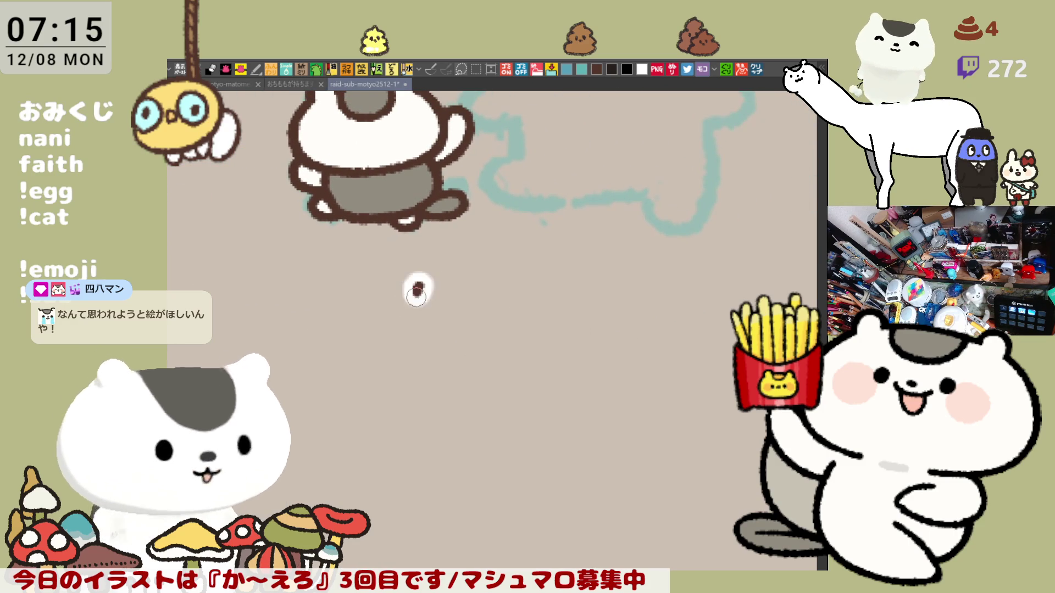
{"action": "key", "text": "ctrl+z"}
{"action": "mouse_move", "coordinate": [423, 285]}
{"action": "left_mouse_down"}
{"action": "mouse_move", "coordinate": [437, 308]}
{"action": "mouse_move", "coordinate": [445, 284]}
{"action": "mouse_move", "coordinate": [494, 290]}
{"action": "mouse_move", "coordinate": [492, 312]}
{"action": "mouse_move", "coordinate": [506, 312]}
{"action": "left_mouse_up"}
{"action": "key", "text": "ctrl+z"}
{"action": "key", "text": "ctrl+z"}
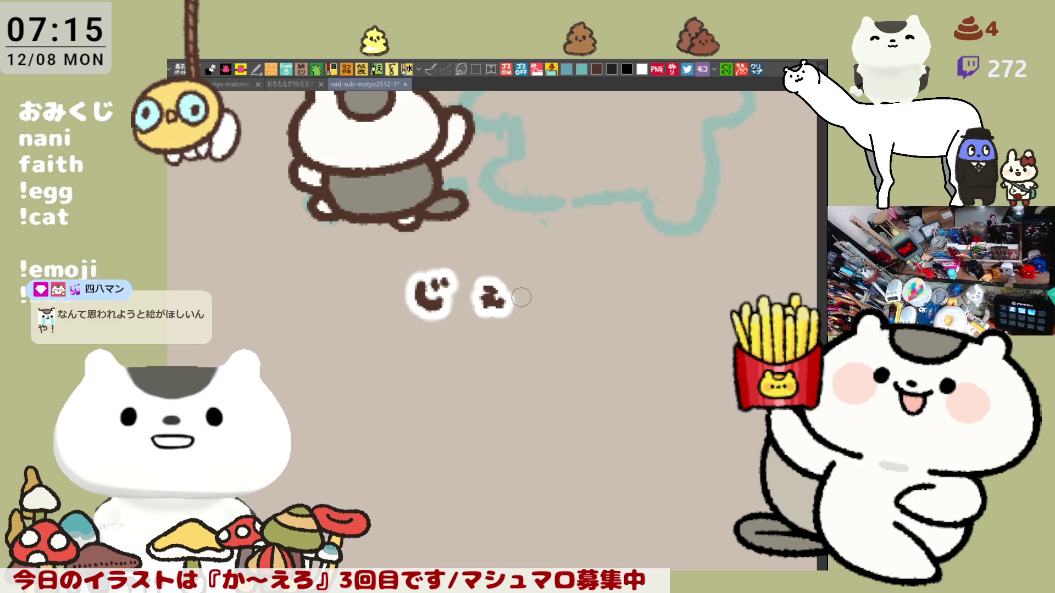
{"action": "mouse_move", "coordinate": [546, 281]}
{"action": "left_mouse_down"}
{"action": "mouse_move", "coordinate": [564, 307]}
{"action": "mouse_move", "coordinate": [638, 293]}
{"action": "left_mouse_up"}
{"action": "key", "text": "ctrl+z"}
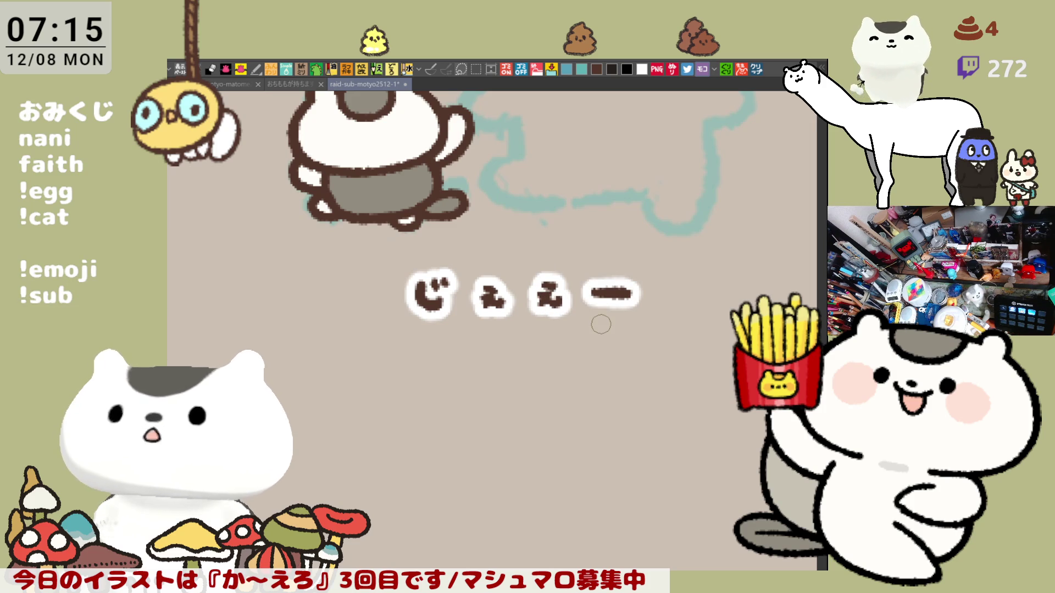
{"action": "scroll", "coordinate": [601, 323], "scroll_direction": "down", "scroll_amount": 2}
{"action": "scroll", "coordinate": [601, 324], "scroll_direction": "down", "scroll_amount": 2}
{"action": "scroll", "coordinate": [600, 324], "scroll_direction": "down", "scroll_amount": 2}
{"action": "scroll", "coordinate": [601, 324], "scroll_direction": "down", "scroll_amount": 2}
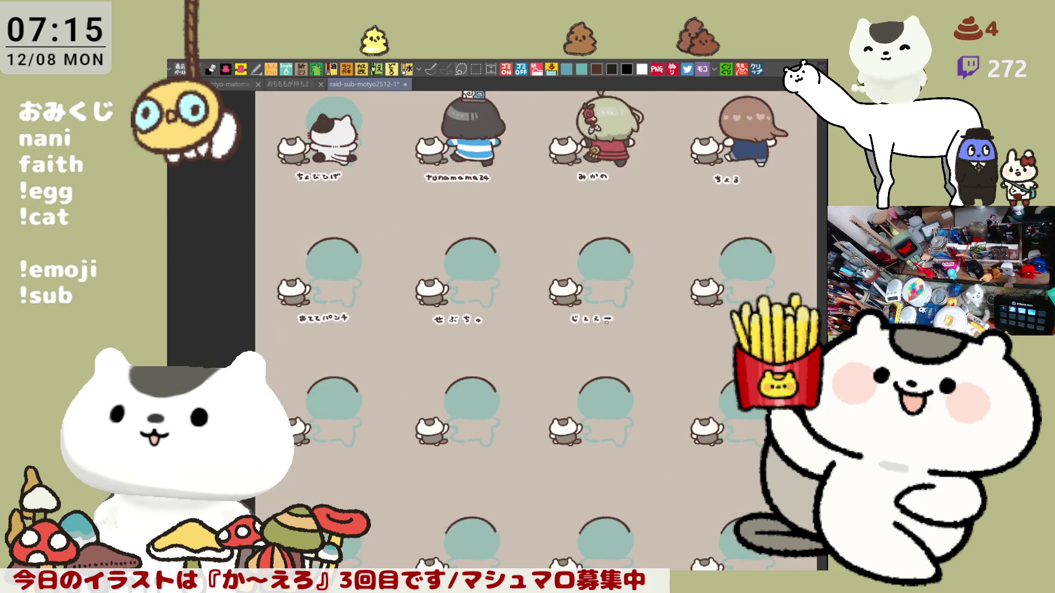
{"action": "mouse_move", "coordinate": [637, 275]}
{"action": "left_mouse_down"}
{"action": "mouse_move", "coordinate": [557, 446]}
{"action": "mouse_move", "coordinate": [546, 403]}
{"action": "mouse_move", "coordinate": [514, 435]}
{"action": "mouse_move", "coordinate": [509, 424]}
{"action": "left_mouse_up"}
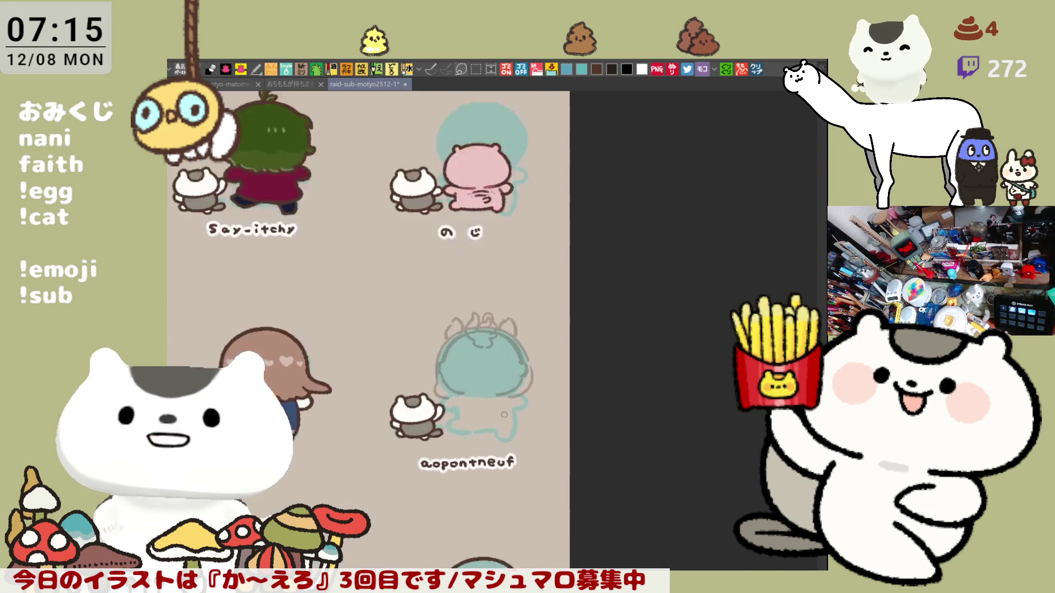
{"action": "scroll", "coordinate": [505, 415], "scroll_direction": "up", "scroll_amount": 5}
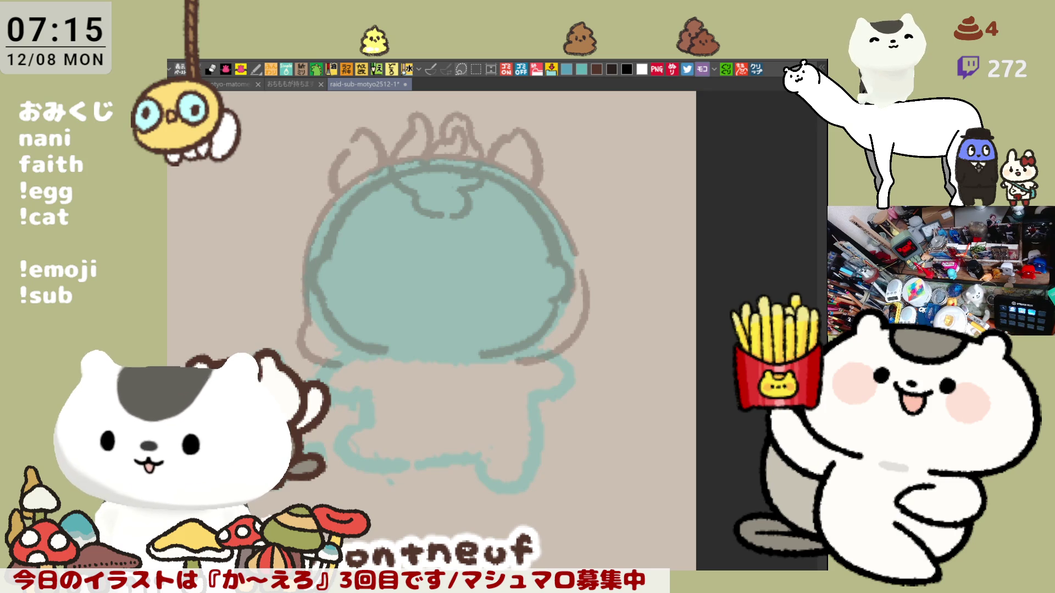
Recentre the view on the teal aopontneuf sketch.
{"action": "mouse_move", "coordinate": [503, 414]}
{"action": "left_mouse_down"}
{"action": "mouse_move", "coordinate": [637, 263]}
{"action": "mouse_move", "coordinate": [580, 309]}
{"action": "left_mouse_up"}
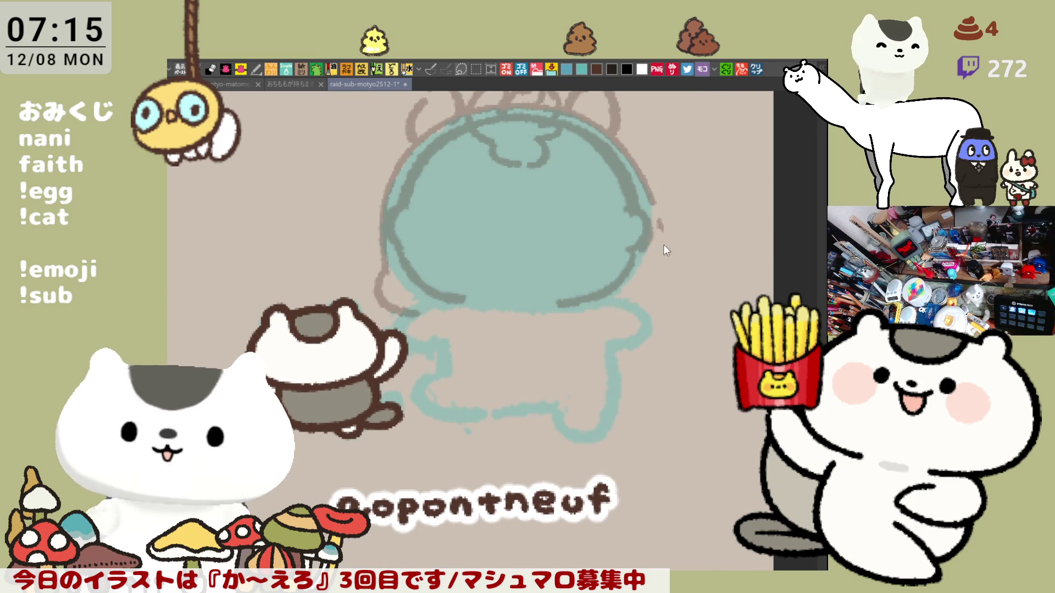
Sketch brown outlines along the head's right side and bottom edge, extending down-left toward the body.
{"action": "left_click_drag", "start_coordinate": [673, 230], "coordinate": [618, 301]}
{"action": "key", "text": "ctrl+z"}
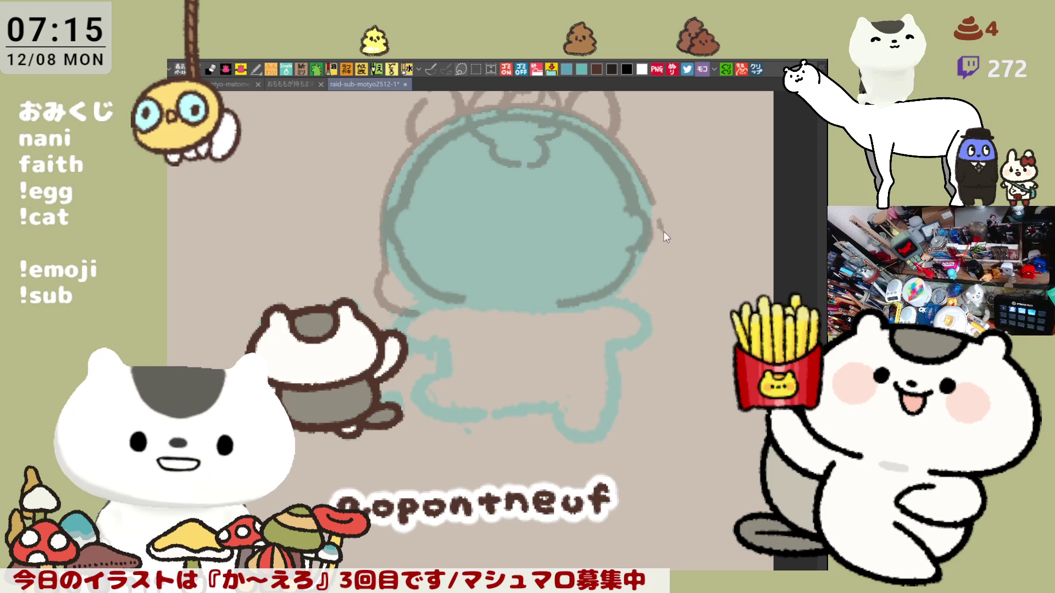
{"action": "left_click_drag", "start_coordinate": [667, 228], "coordinate": [618, 300]}
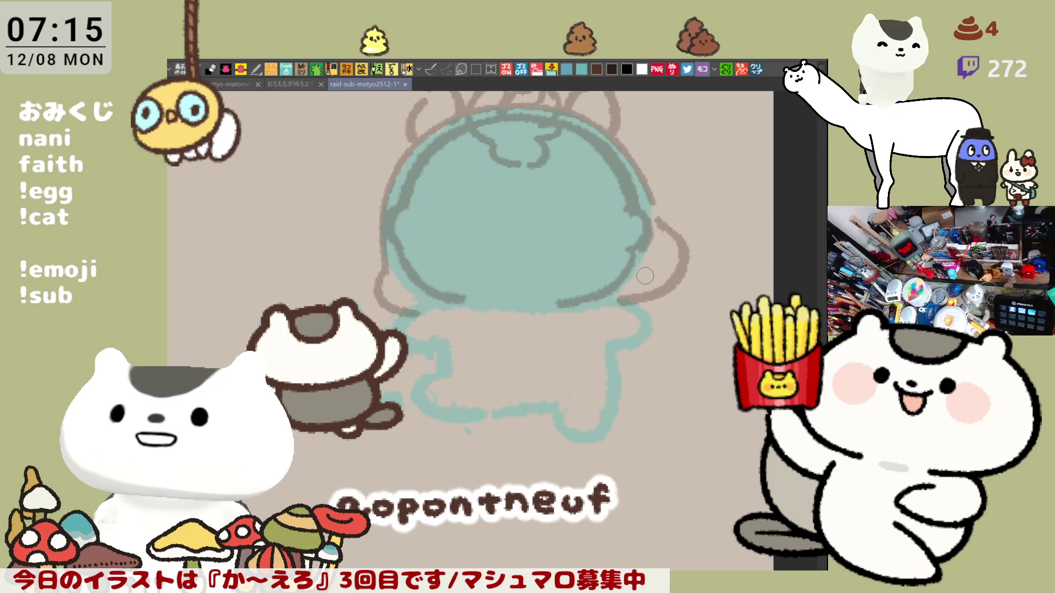
{"action": "left_click_drag", "start_coordinate": [487, 303], "coordinate": [608, 297]}
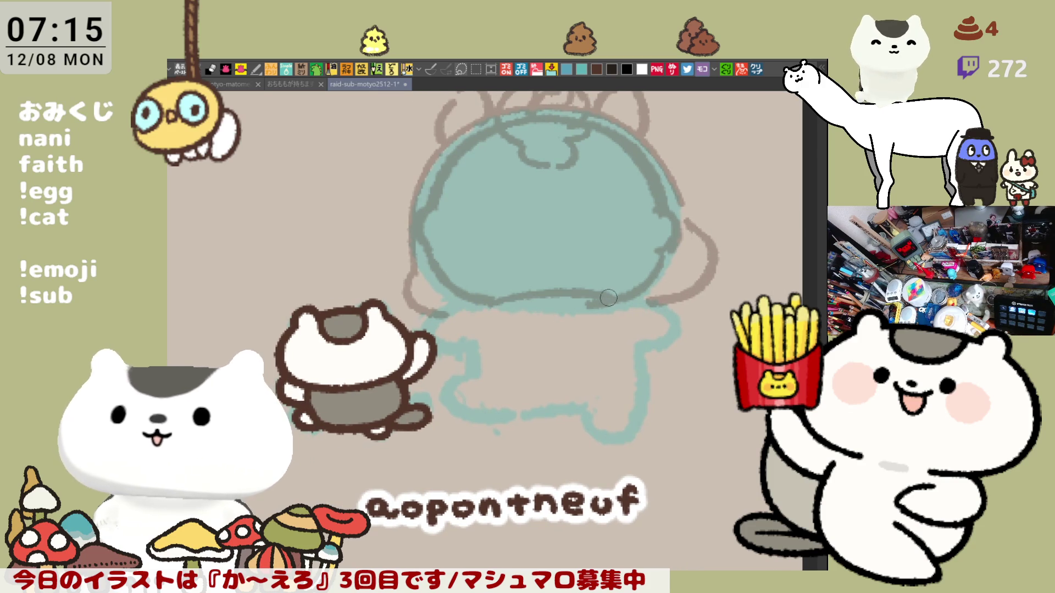
{"action": "key", "text": "ctrl+z"}
{"action": "mouse_move", "coordinate": [487, 294]}
{"action": "left_mouse_down"}
{"action": "mouse_move", "coordinate": [551, 287]}
{"action": "mouse_move", "coordinate": [599, 297]}
{"action": "left_mouse_up"}
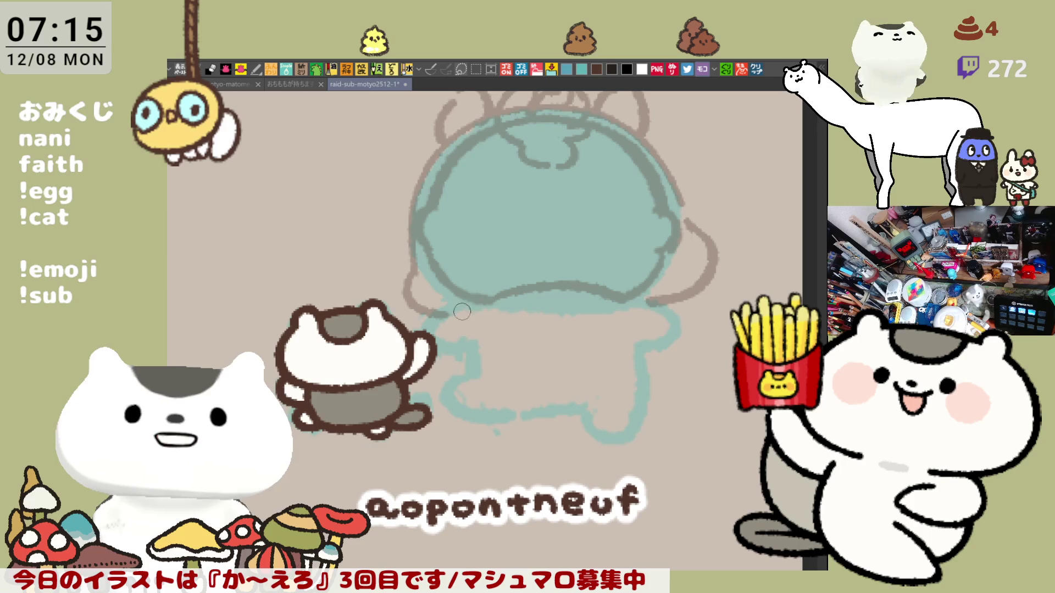
{"action": "left_click_drag", "start_coordinate": [485, 298], "coordinate": [455, 347]}
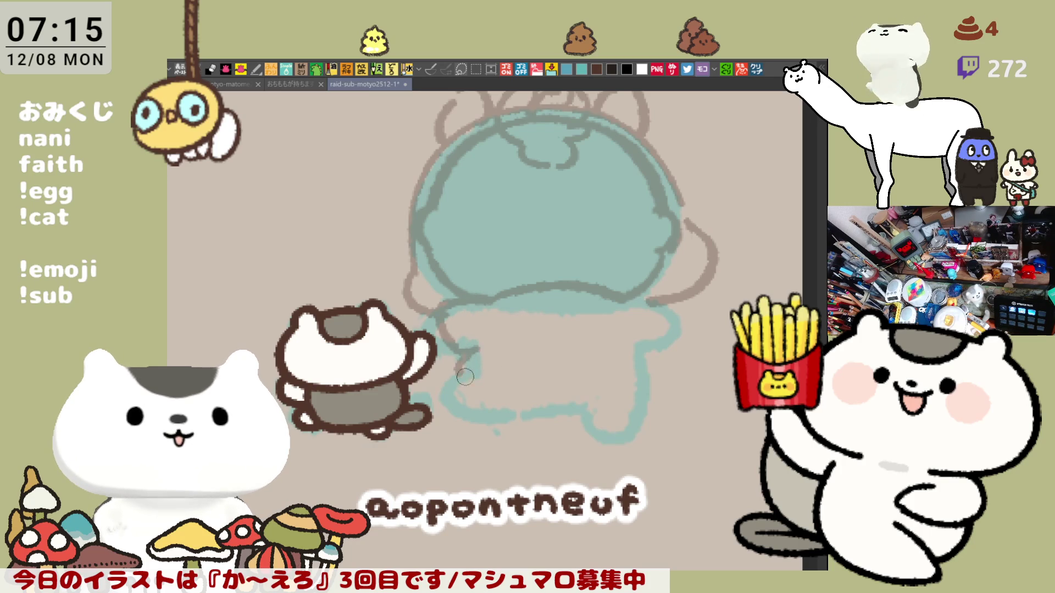
Sketch a brown curve across the lower legs and a line down the right leg, redrawing until it sits right.
{"action": "mouse_move", "coordinate": [453, 373]}
{"action": "left_mouse_down"}
{"action": "mouse_move", "coordinate": [556, 395]}
{"action": "mouse_move", "coordinate": [641, 388]}
{"action": "left_mouse_up"}
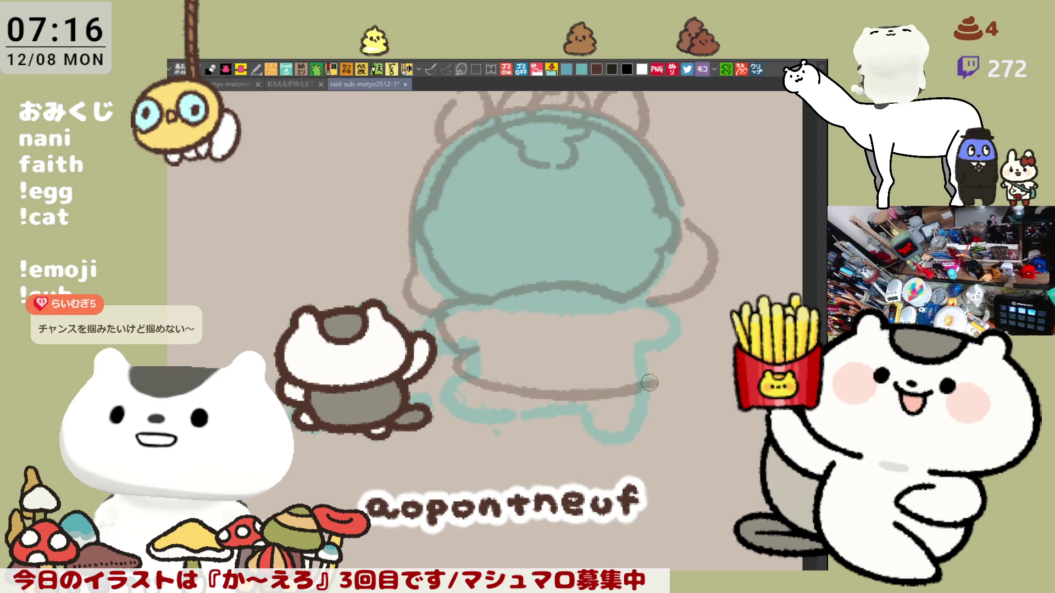
{"action": "left_click_drag", "start_coordinate": [644, 339], "coordinate": [650, 383]}
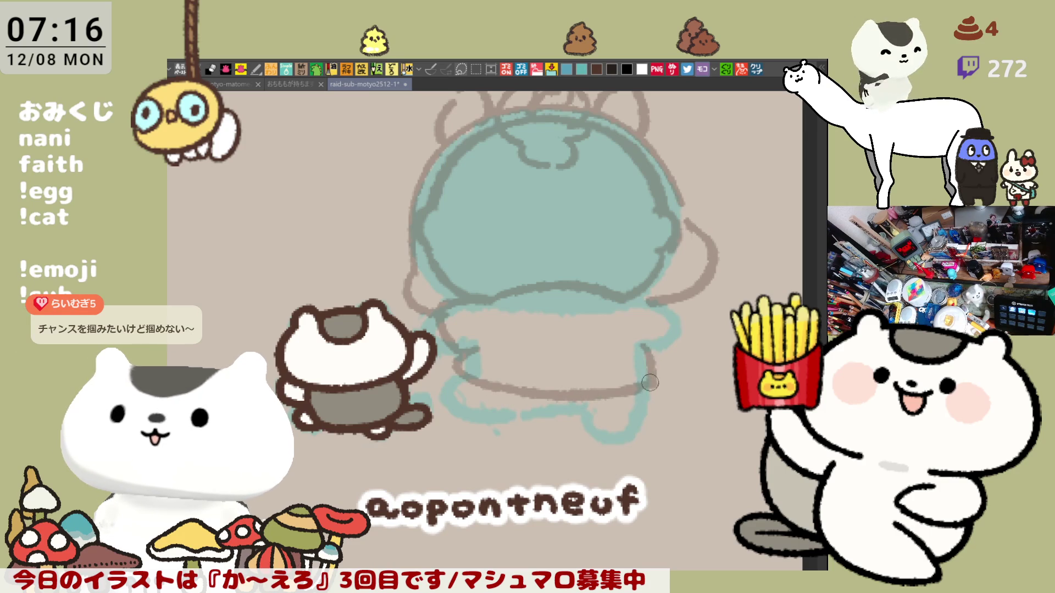
{"action": "key", "text": "ctrl+z"}
{"action": "left_click_drag", "start_coordinate": [643, 337], "coordinate": [652, 350]}
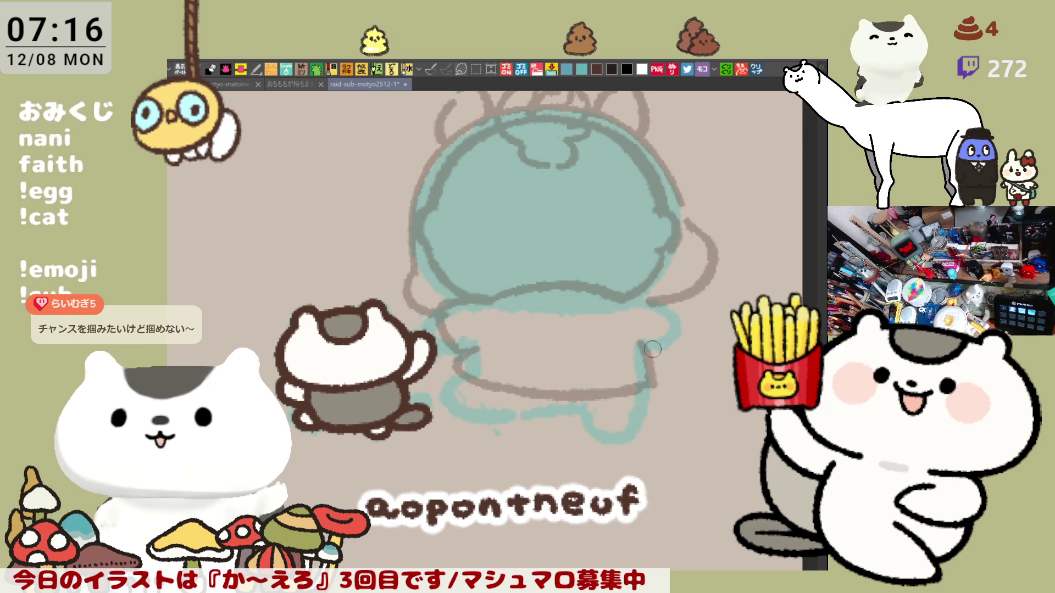
{"action": "key", "text": "ctrl+z"}
{"action": "mouse_move", "coordinate": [659, 306]}
{"action": "left_mouse_down"}
{"action": "mouse_move", "coordinate": [639, 343]}
{"action": "mouse_move", "coordinate": [652, 385]}
{"action": "left_mouse_up"}
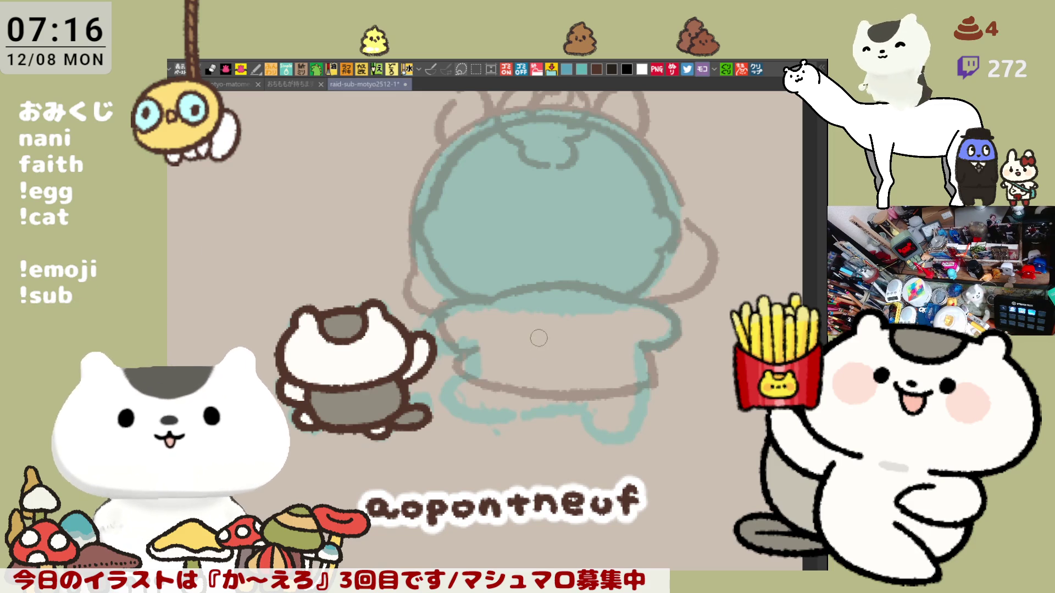
Sketch the lower body lines, a curve down to the right foot, and extend the line to the right.
{"action": "left_click_drag", "start_coordinate": [544, 337], "coordinate": [587, 341]}
{"action": "key", "text": "ctrl+z"}
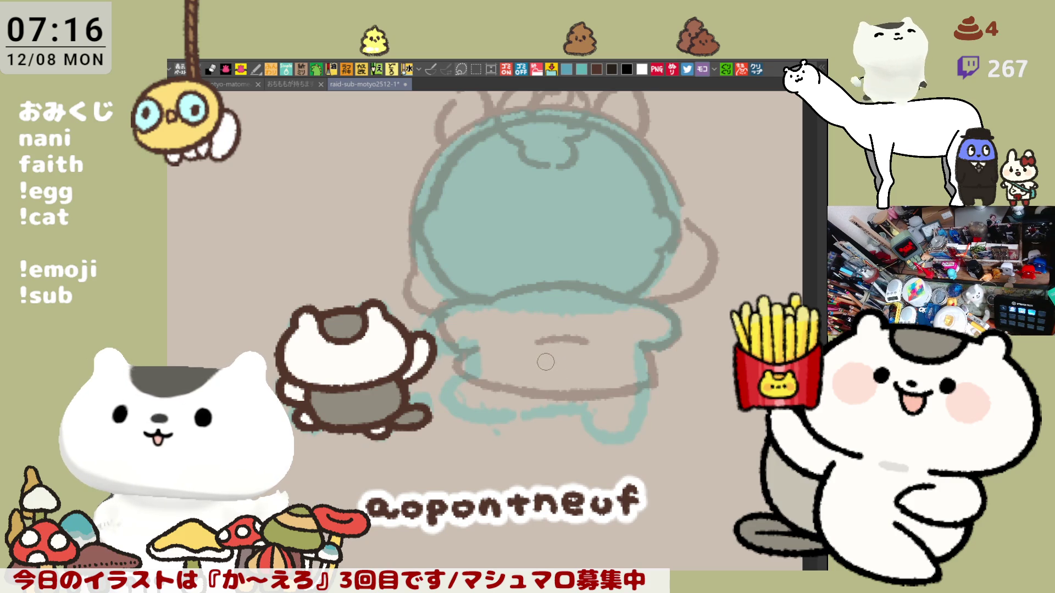
{"action": "left_click_drag", "start_coordinate": [544, 392], "coordinate": [578, 397]}
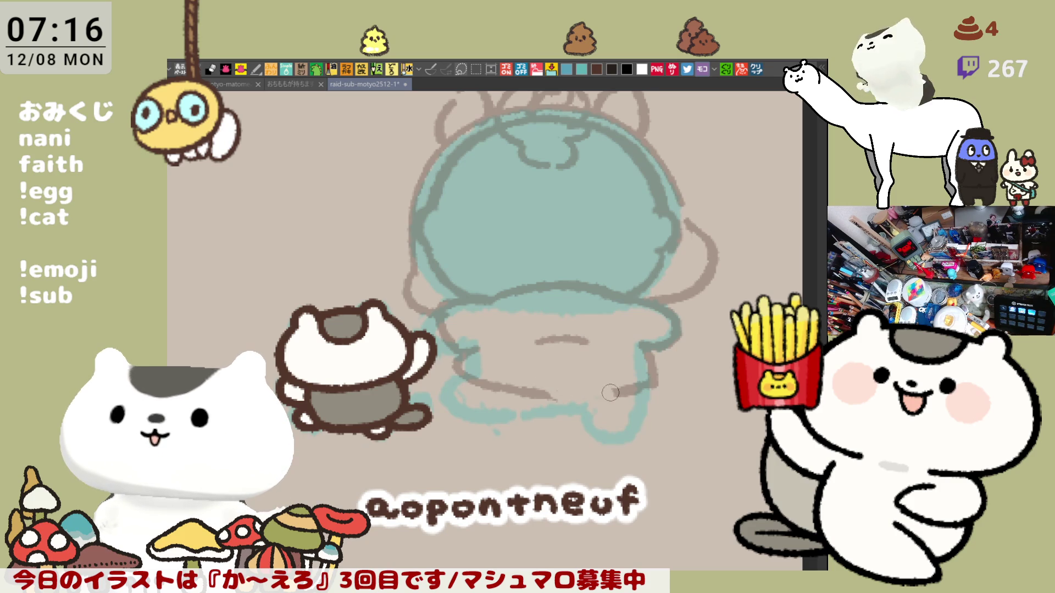
{"action": "left_click_drag", "start_coordinate": [537, 338], "coordinate": [607, 417]}
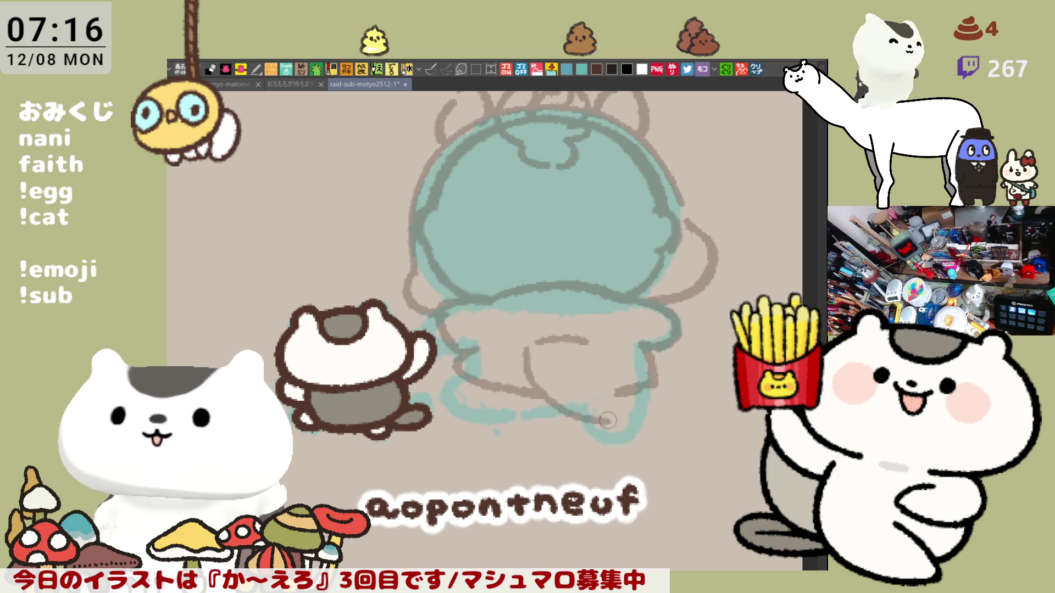
{"action": "key", "text": "ctrl+z"}
{"action": "mouse_move", "coordinate": [540, 337]}
{"action": "left_mouse_down"}
{"action": "mouse_move", "coordinate": [614, 432]}
{"action": "mouse_move", "coordinate": [707, 403]}
{"action": "left_mouse_up"}
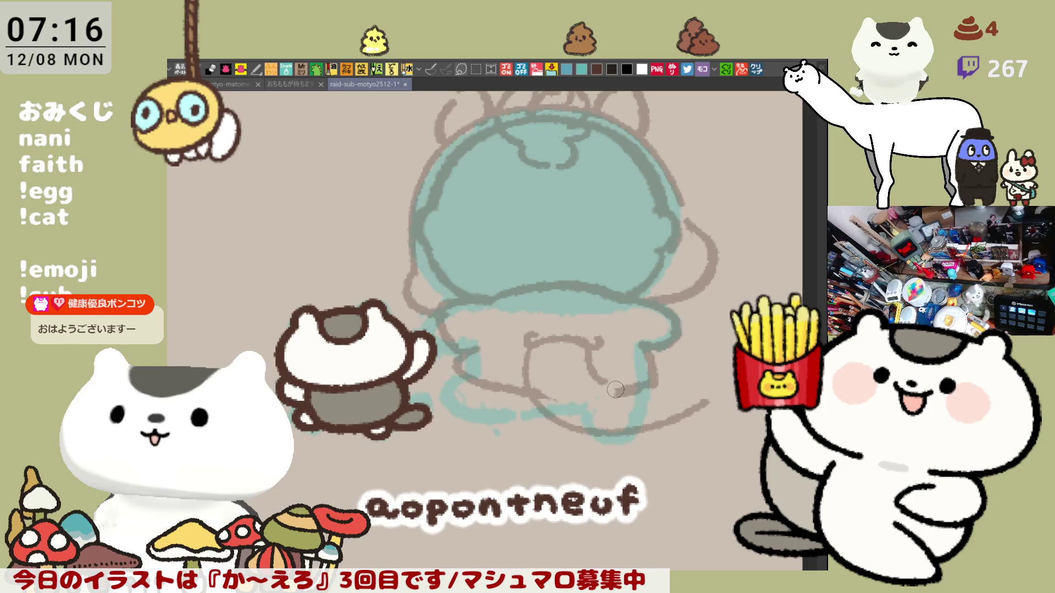
{"action": "mouse_move", "coordinate": [583, 345]}
{"action": "left_mouse_down"}
{"action": "mouse_move", "coordinate": [608, 384]}
{"action": "mouse_move", "coordinate": [667, 402]}
{"action": "left_mouse_up"}
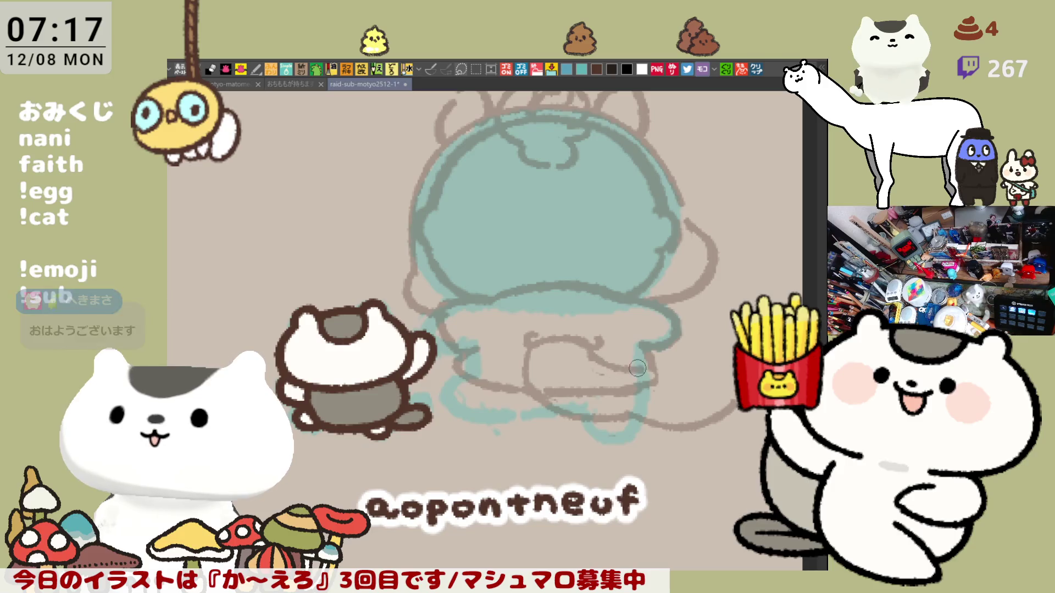
{"action": "mouse_move", "coordinate": [683, 385]}
{"action": "left_mouse_down"}
{"action": "mouse_move", "coordinate": [710, 381]}
{"action": "mouse_move", "coordinate": [707, 430]}
{"action": "left_mouse_up"}
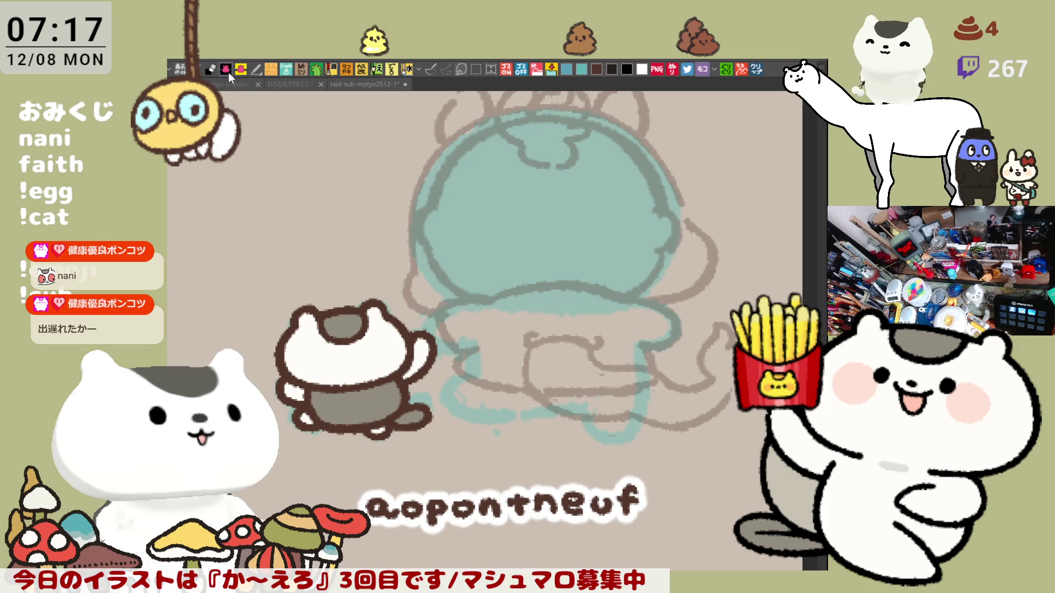
Switch to the Eraser, check the character reference sheet, then close it to return to the drawing.
{"action": "left_click", "coordinate": [211, 69]}
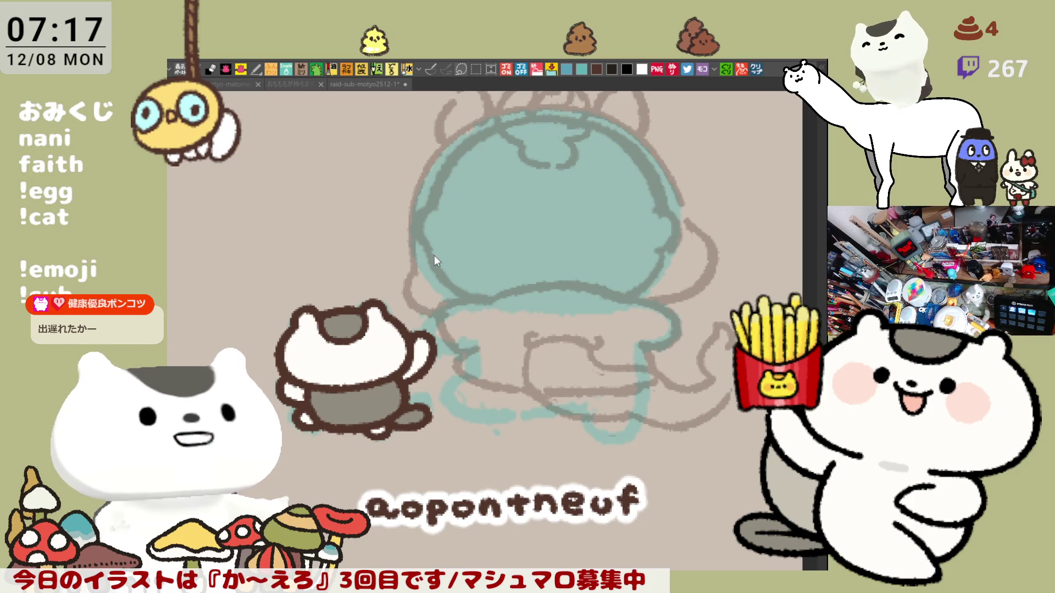
{"action": "scroll", "coordinate": [651, 363], "scroll_direction": "up", "scroll_amount": 1}
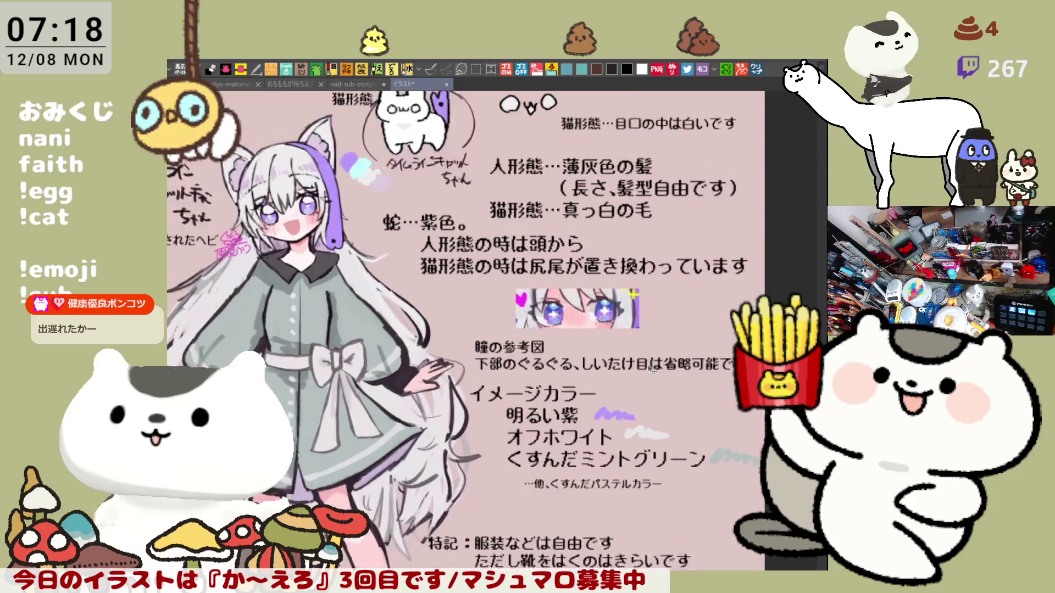
{"action": "scroll", "coordinate": [651, 364], "scroll_direction": "up", "scroll_amount": 1}
{"action": "scroll", "coordinate": [651, 363], "scroll_direction": "up", "scroll_amount": 1}
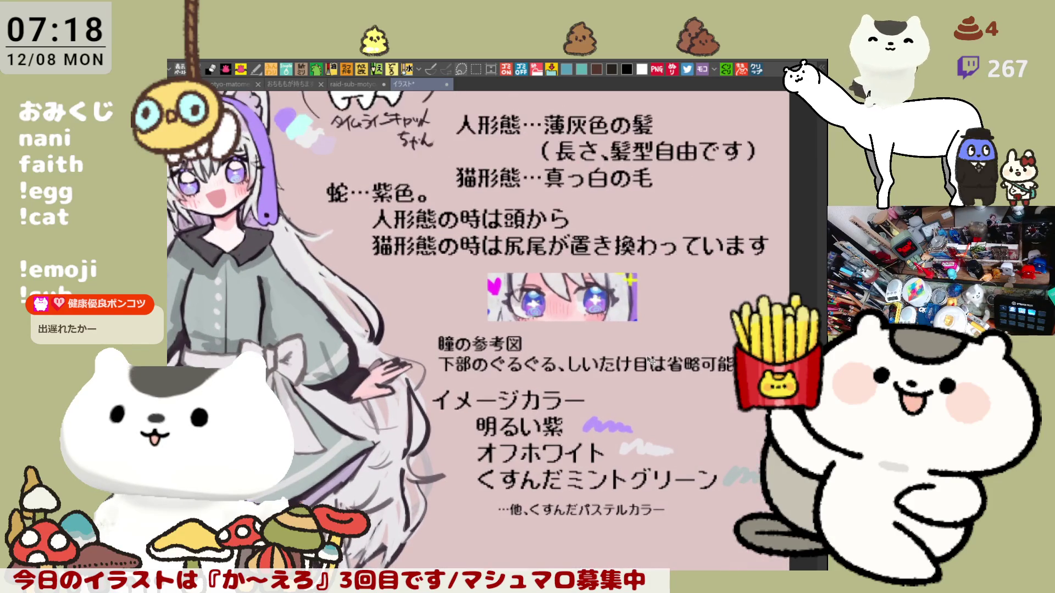
{"action": "scroll", "coordinate": [589, 324], "scroll_direction": "up", "scroll_amount": 1}
{"action": "scroll", "coordinate": [589, 324], "scroll_direction": "up", "scroll_amount": 1}
{"action": "scroll", "coordinate": [589, 324], "scroll_direction": "up", "scroll_amount": 1}
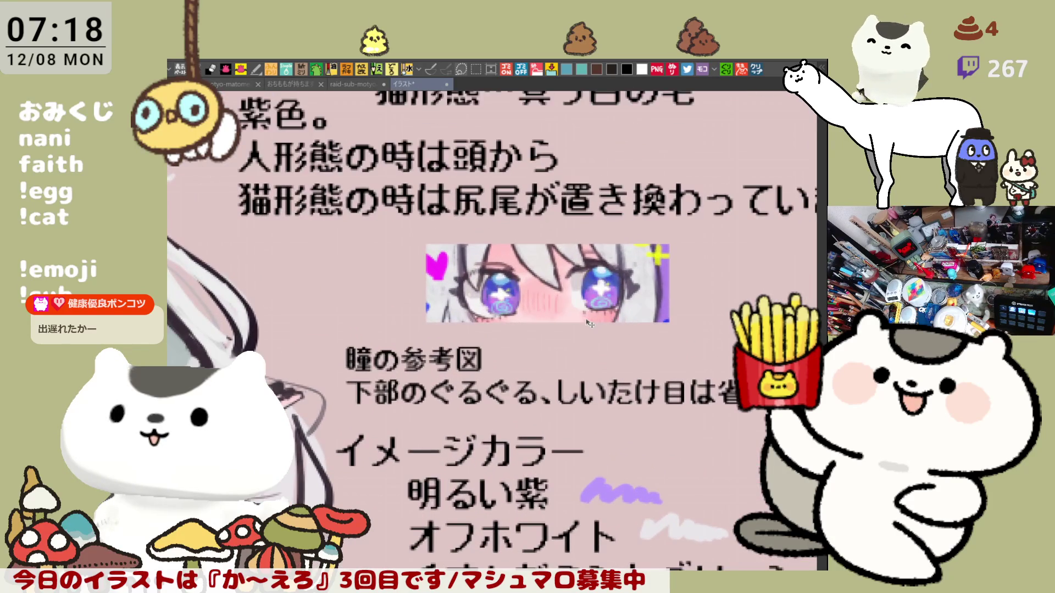
{"action": "scroll", "coordinate": [589, 323], "scroll_direction": "down", "scroll_amount": 1}
{"action": "scroll", "coordinate": [589, 324], "scroll_direction": "down", "scroll_amount": 1}
{"action": "scroll", "coordinate": [589, 324], "scroll_direction": "down", "scroll_amount": 1}
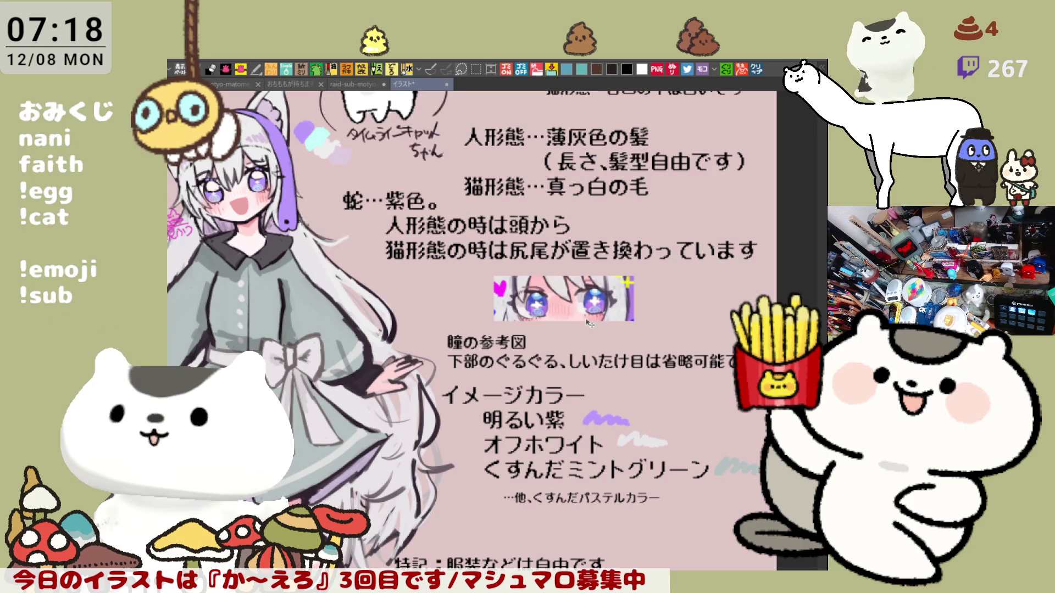
{"action": "scroll", "coordinate": [589, 324], "scroll_direction": "down", "scroll_amount": 1}
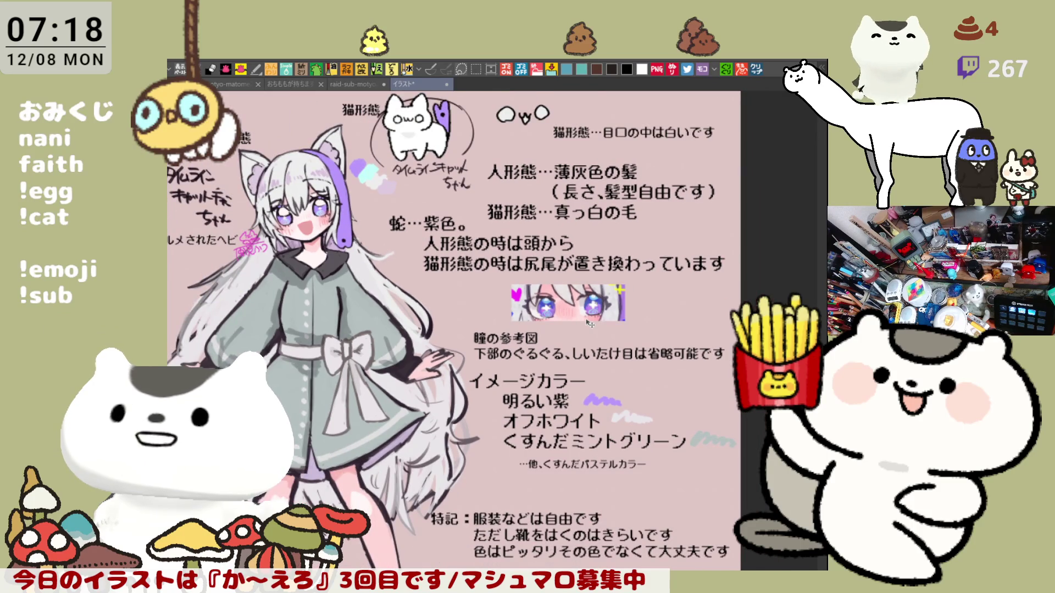
{"action": "scroll", "coordinate": [590, 324], "scroll_direction": "up", "scroll_amount": 1}
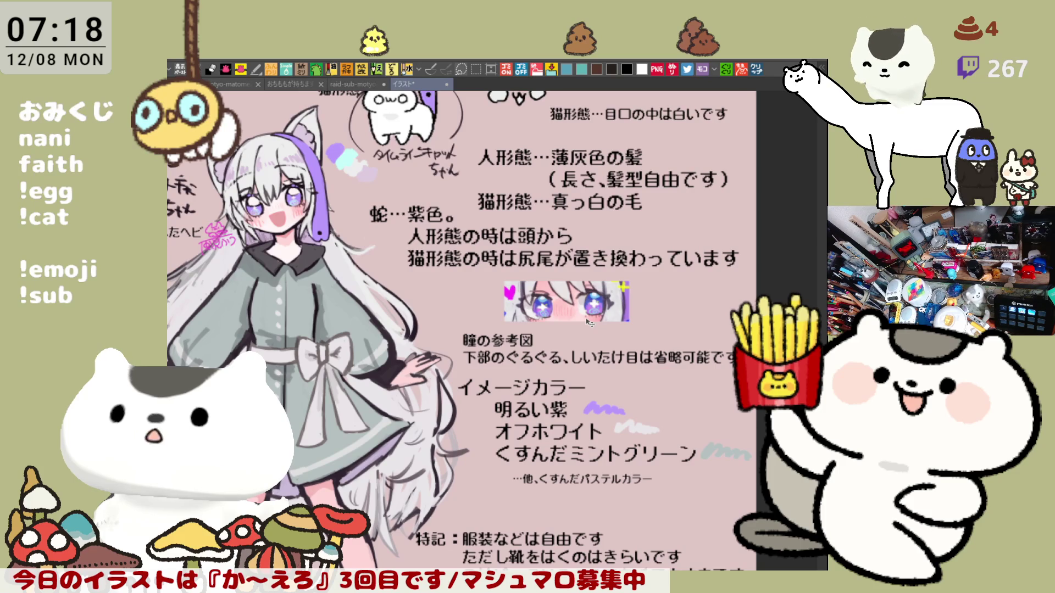
{"action": "scroll", "coordinate": [589, 323], "scroll_direction": "down", "scroll_amount": 1}
{"action": "scroll", "coordinate": [590, 324], "scroll_direction": "up", "scroll_amount": 1}
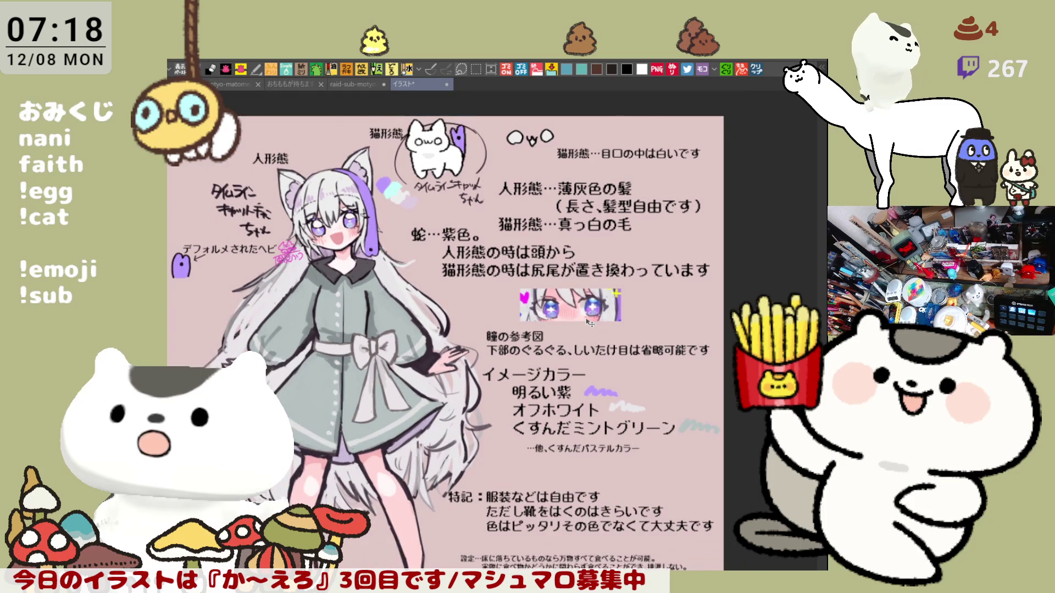
{"action": "scroll", "coordinate": [589, 324], "scroll_direction": "down", "scroll_amount": 1}
{"action": "scroll", "coordinate": [589, 324], "scroll_direction": "up", "scroll_amount": 1}
{"action": "scroll", "coordinate": [589, 324], "scroll_direction": "up", "scroll_amount": 1}
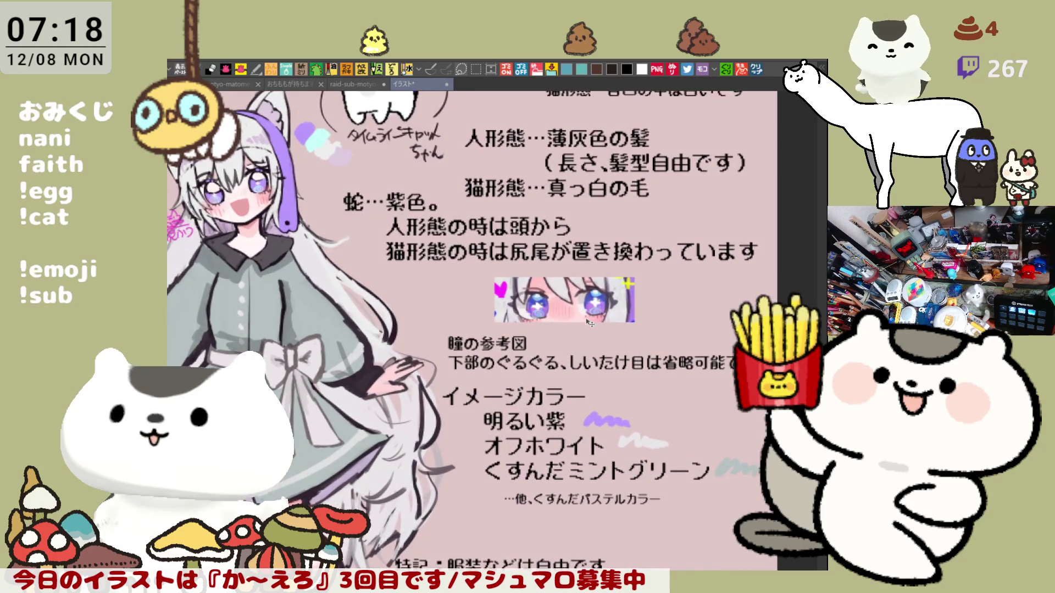
{"action": "scroll", "coordinate": [589, 324], "scroll_direction": "up", "scroll_amount": 1}
{"action": "scroll", "coordinate": [589, 323], "scroll_direction": "down", "scroll_amount": 1}
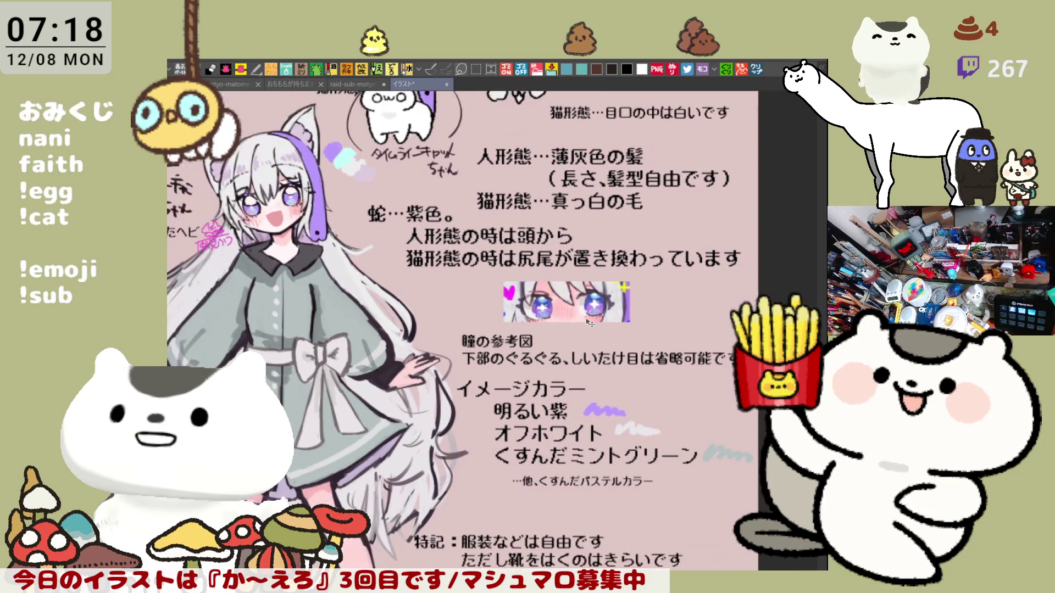
{"action": "scroll", "coordinate": [589, 323], "scroll_direction": "down", "scroll_amount": 1}
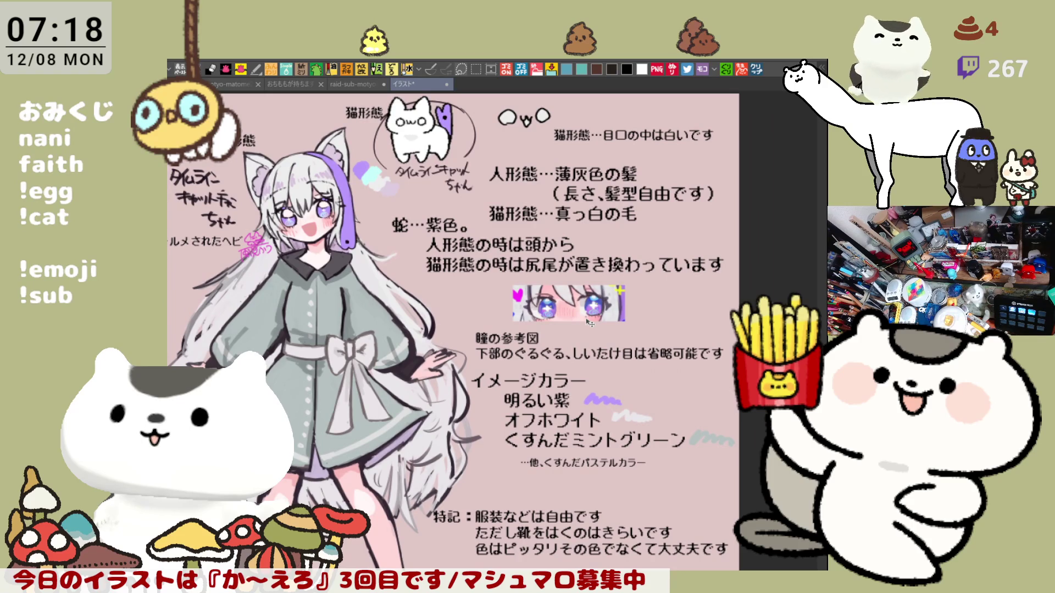
{"action": "scroll", "coordinate": [589, 323], "scroll_direction": "down", "scroll_amount": 1}
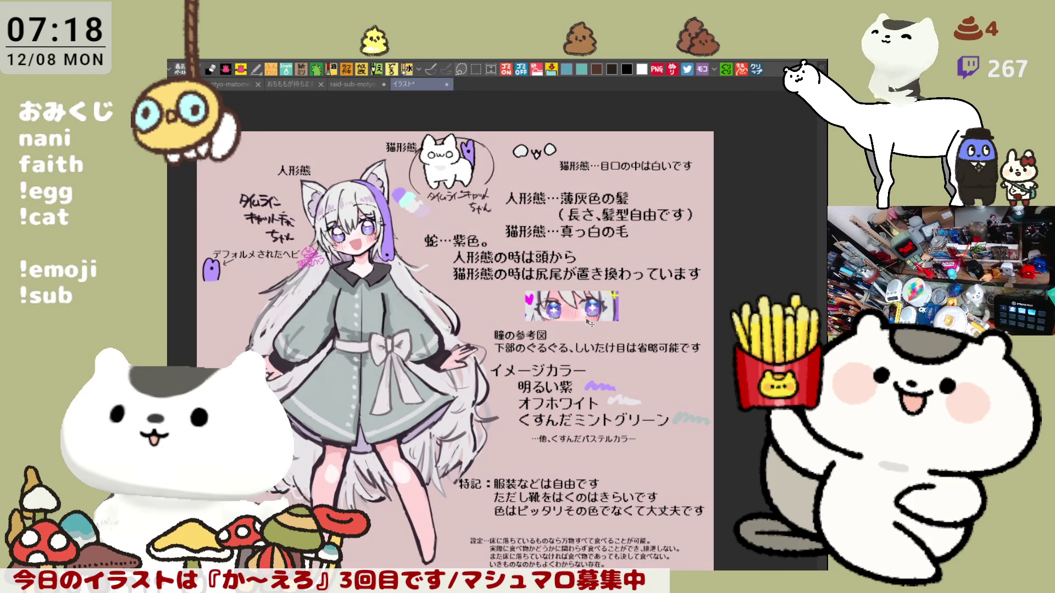
{"action": "scroll", "coordinate": [590, 323], "scroll_direction": "up", "scroll_amount": 1}
{"action": "scroll", "coordinate": [589, 323], "scroll_direction": "up", "scroll_amount": 1}
{"action": "scroll", "coordinate": [589, 323], "scroll_direction": "up", "scroll_amount": 1}
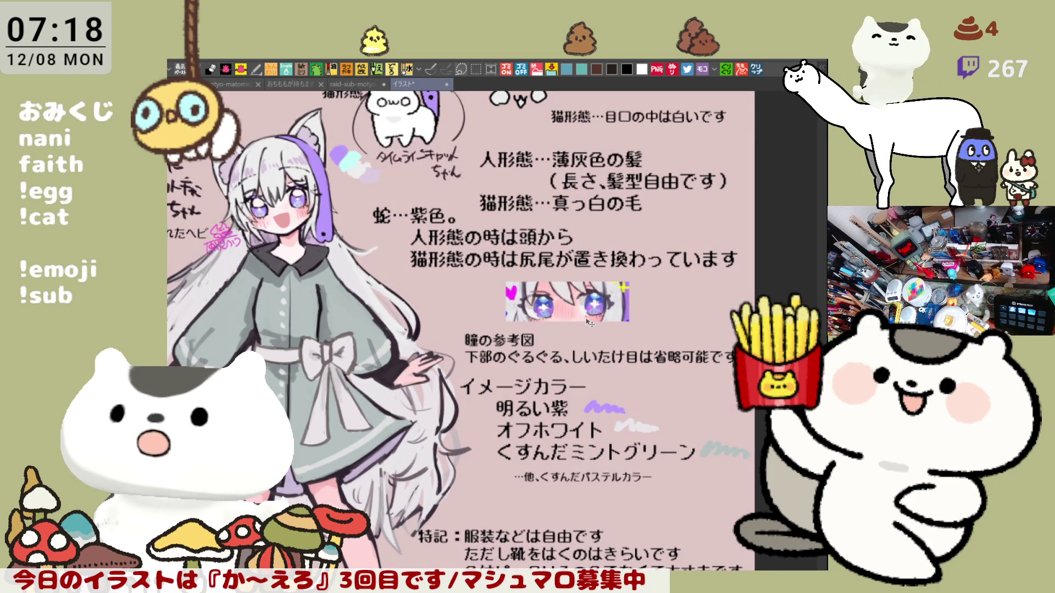
{"action": "scroll", "coordinate": [589, 323], "scroll_direction": "down", "scroll_amount": 1}
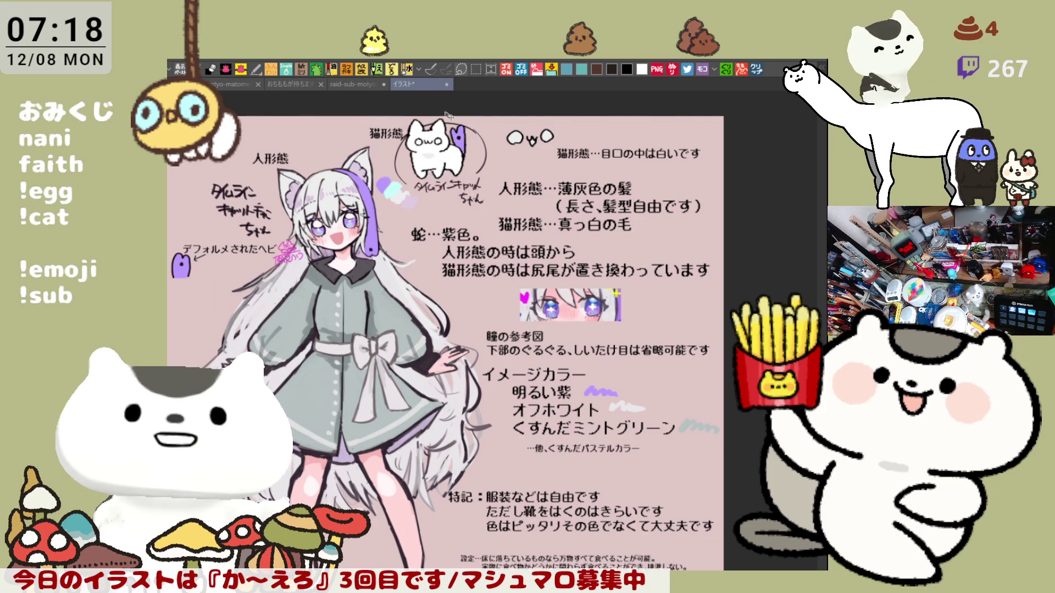
{"action": "left_click", "coordinate": [443, 86]}
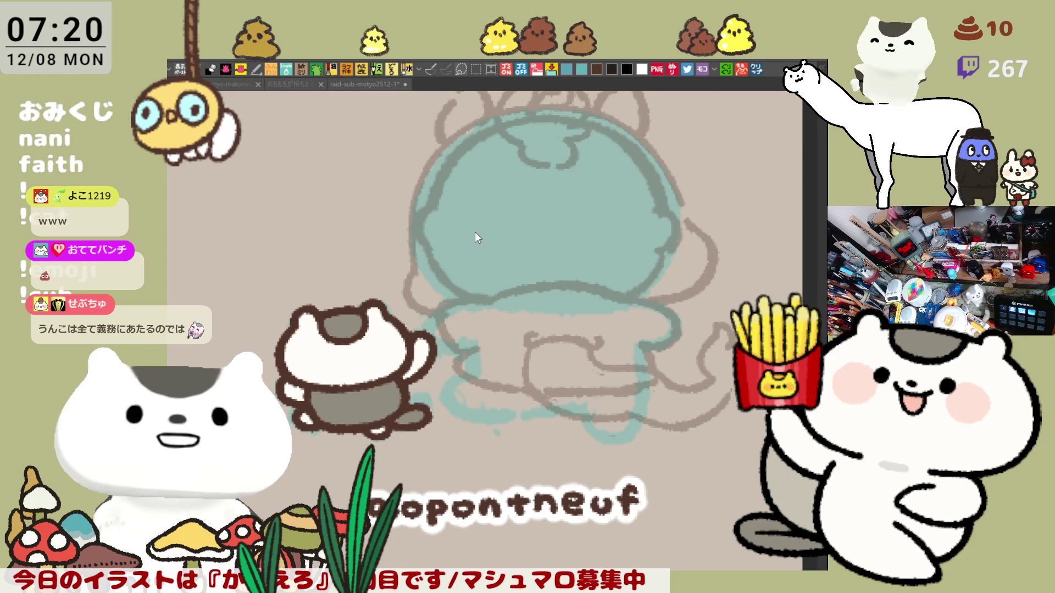
{"action": "scroll", "coordinate": [578, 238], "scroll_direction": "up", "scroll_amount": 2}
{"action": "scroll", "coordinate": [574, 237], "scroll_direction": "up", "scroll_amount": 1}
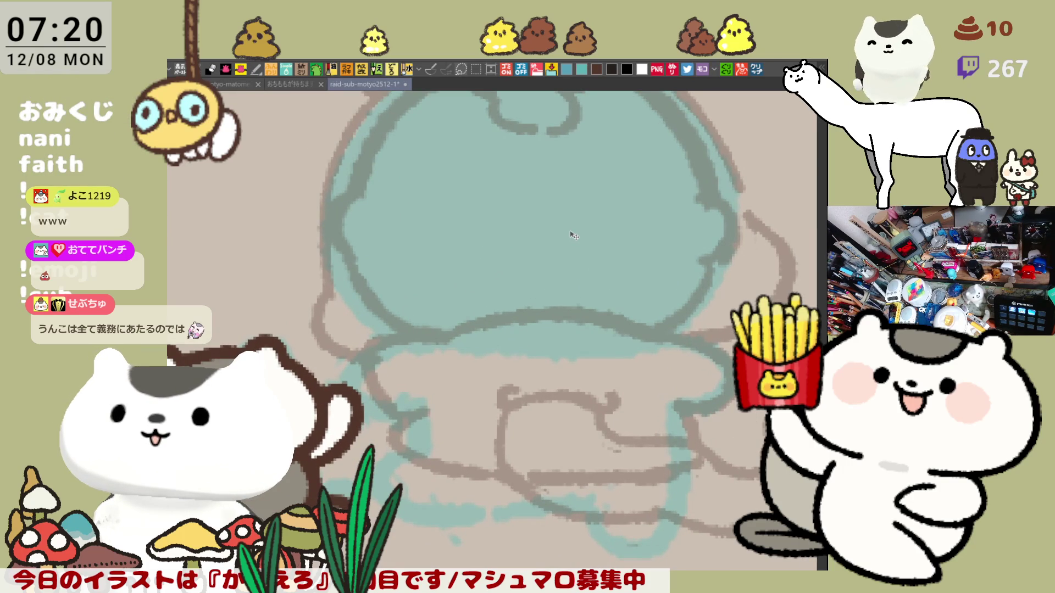
{"action": "scroll", "coordinate": [569, 274], "scroll_direction": "right", "scroll_amount": 2}
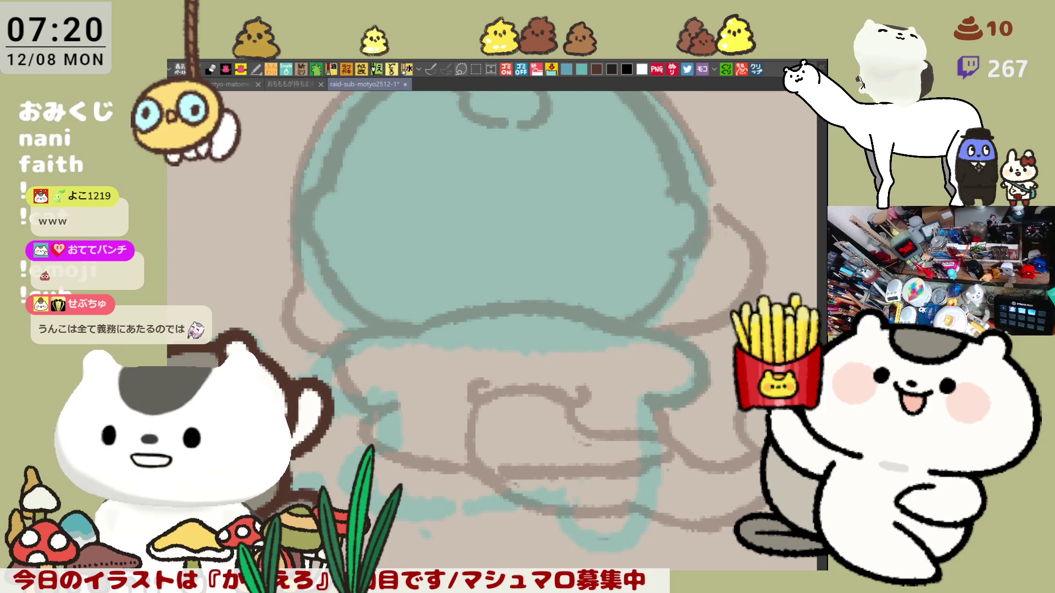
{"action": "scroll", "coordinate": [645, 439], "scroll_direction": "right", "scroll_amount": 2}
{"action": "scroll", "coordinate": [645, 440], "scroll_direction": "up", "scroll_amount": 2}
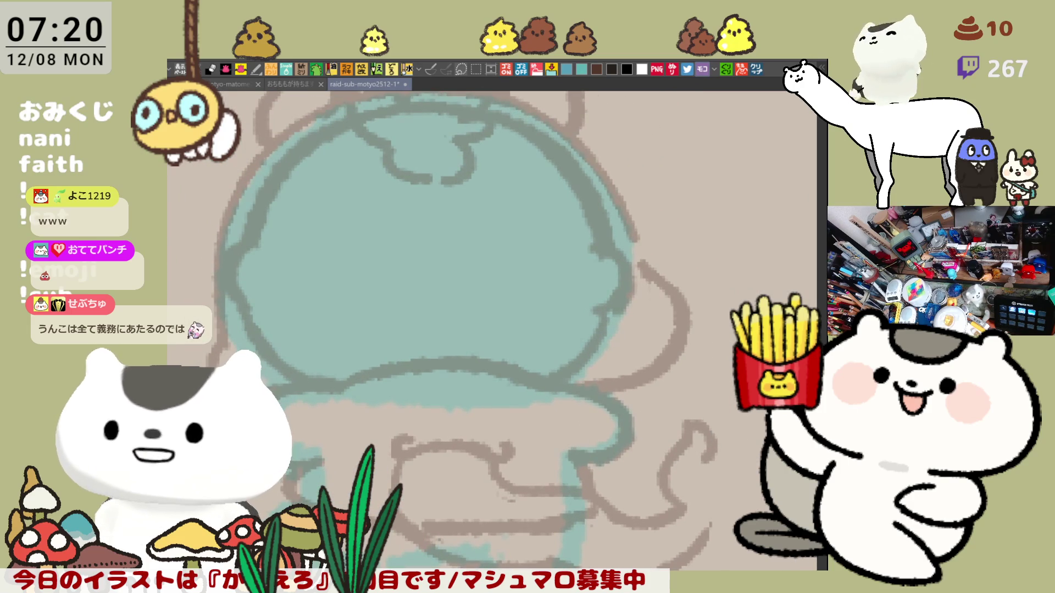
{"action": "scroll", "coordinate": [575, 438], "scroll_direction": "right", "scroll_amount": 4}
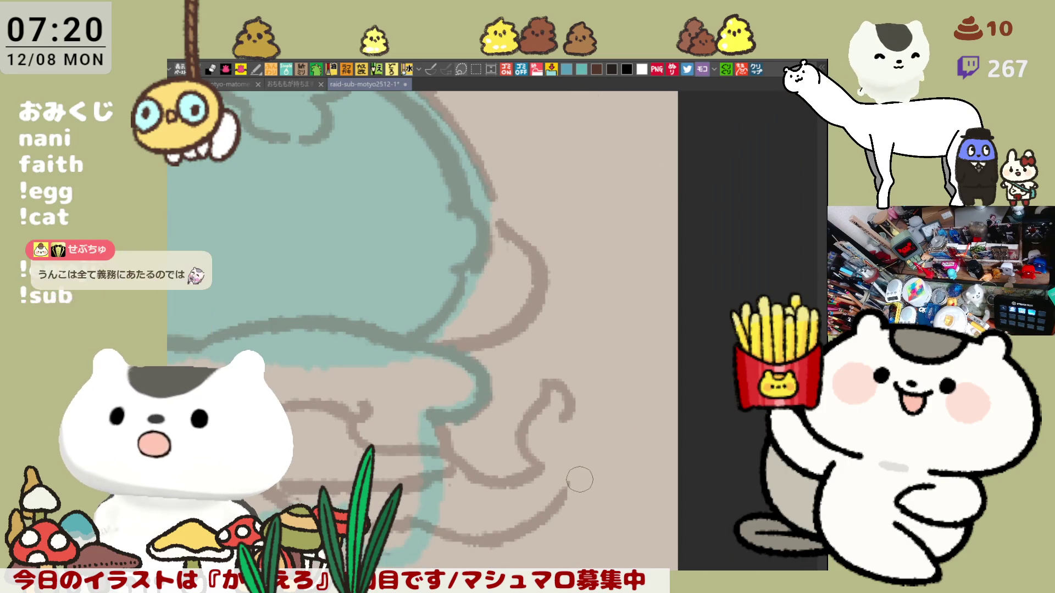
Sketch the pink flower beside the character's lower right, retrying the C-shape, loops and closing the left petal.
{"action": "mouse_move", "coordinate": [565, 486]}
{"action": "left_mouse_down"}
{"action": "mouse_move", "coordinate": [605, 483]}
{"action": "mouse_move", "coordinate": [613, 445]}
{"action": "left_mouse_up"}
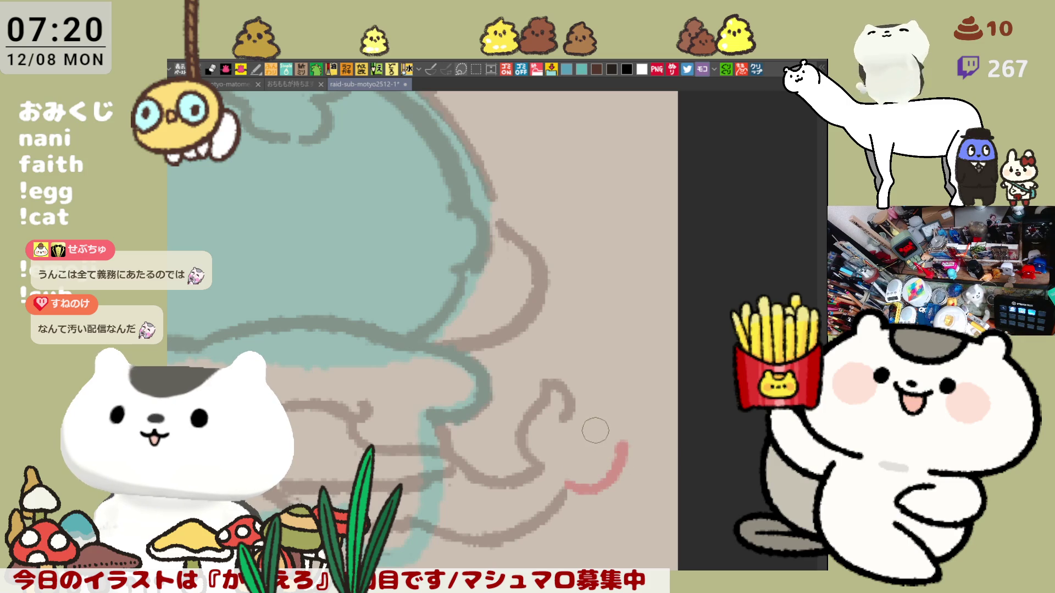
{"action": "left_click", "coordinate": [594, 427]}
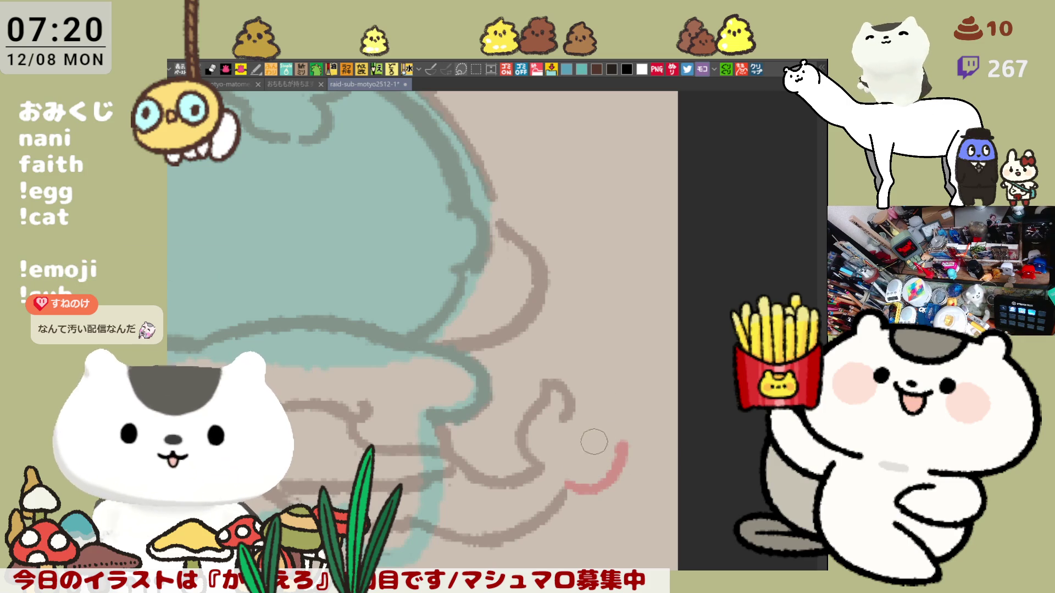
{"action": "left_click_drag", "start_coordinate": [592, 443], "coordinate": [616, 434]}
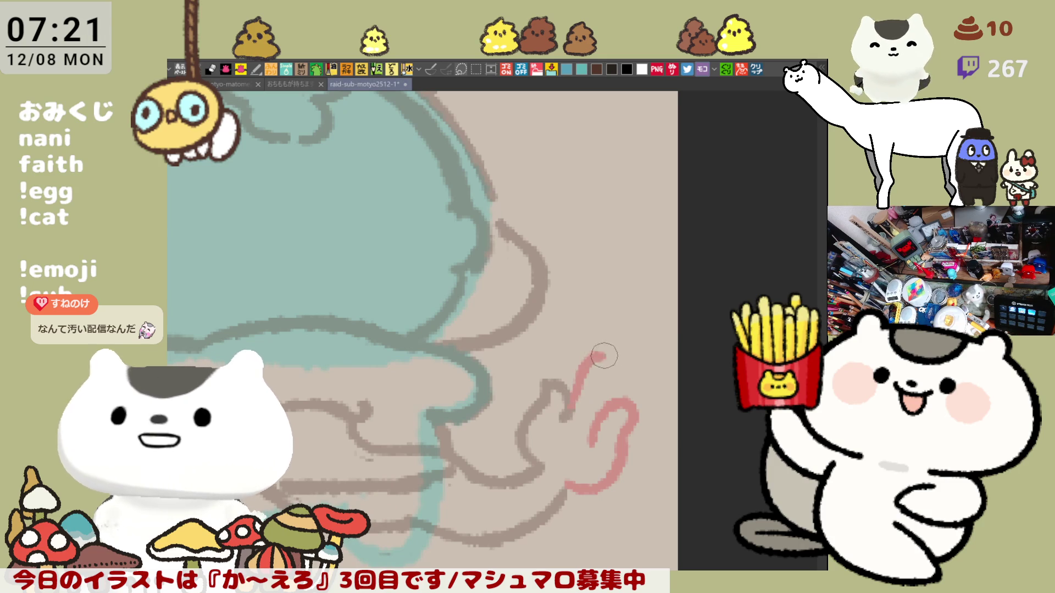
{"action": "key", "text": "ctrl+z"}
{"action": "left_click_drag", "start_coordinate": [568, 424], "coordinate": [581, 448]}
{"action": "key", "text": "ctrl+z"}
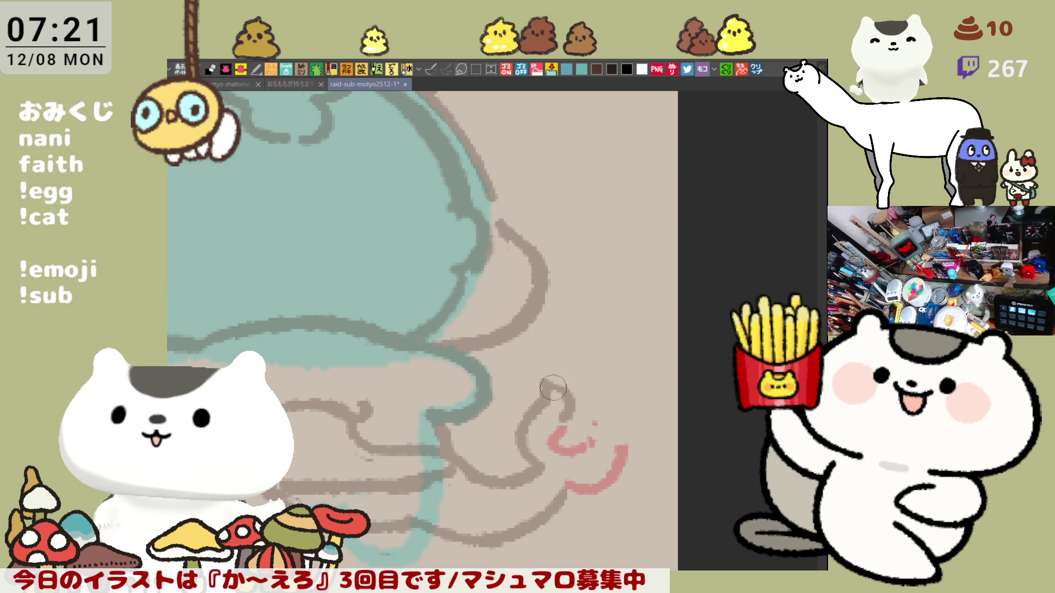
{"action": "left_click_drag", "start_coordinate": [543, 391], "coordinate": [580, 382]}
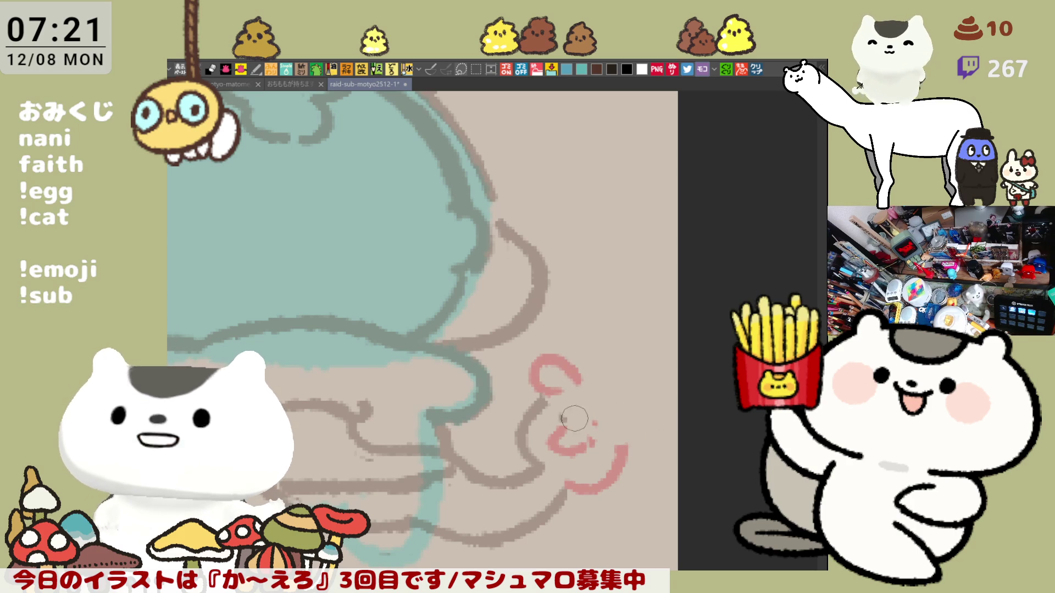
{"action": "key", "text": "ctrl+z"}
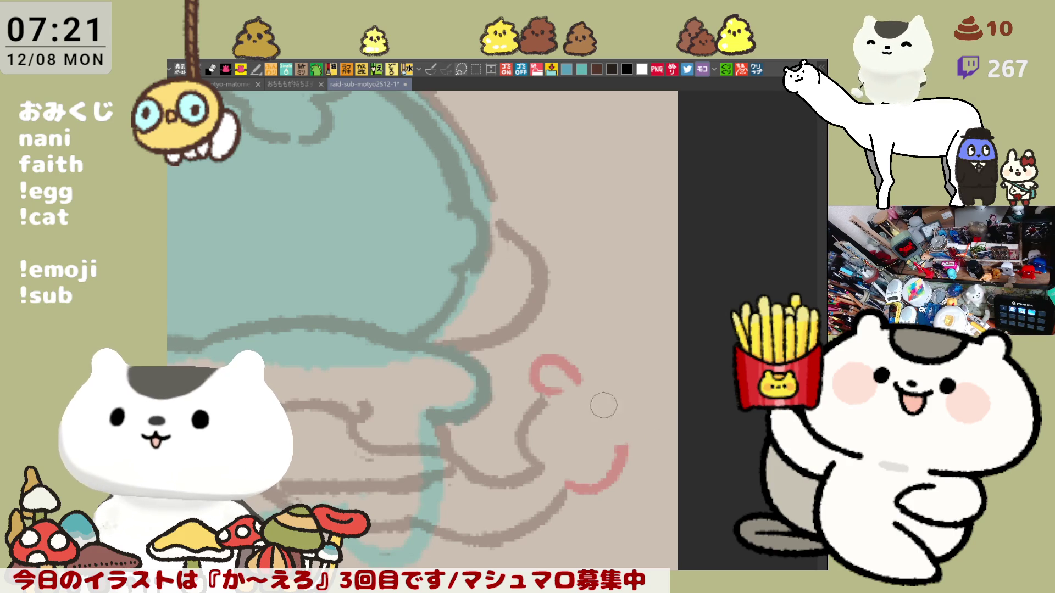
{"action": "left_click_drag", "start_coordinate": [549, 397], "coordinate": [595, 422]}
{"action": "mouse_move", "coordinate": [579, 386]}
{"action": "left_mouse_down"}
{"action": "mouse_move", "coordinate": [618, 398]}
{"action": "mouse_move", "coordinate": [602, 417]}
{"action": "left_mouse_up"}
{"action": "key", "text": "ctrl+z"}
{"action": "key", "text": "ctrl+z"}
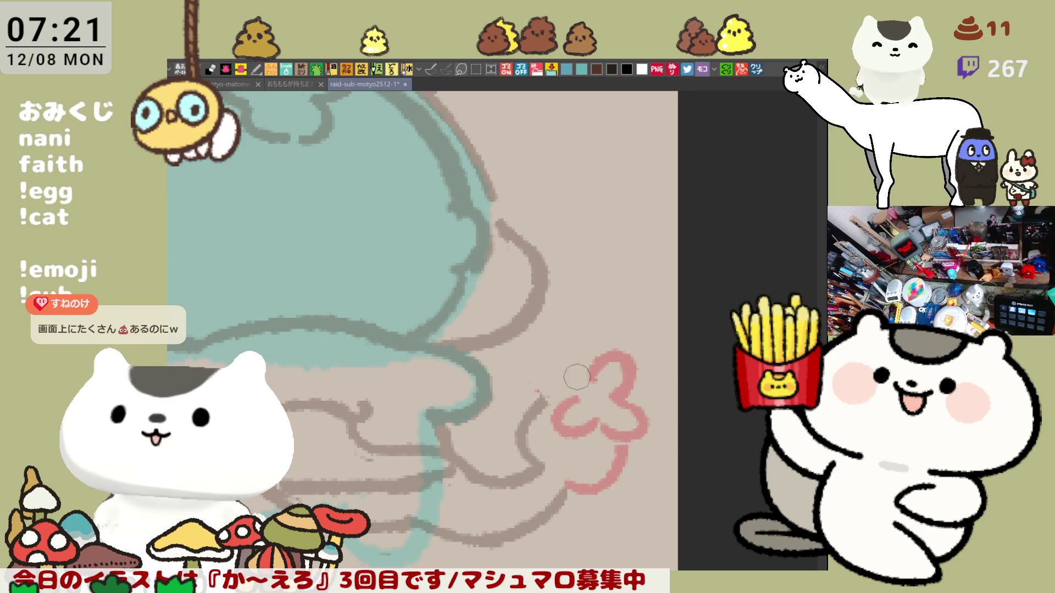
{"action": "left_click_drag", "start_coordinate": [546, 356], "coordinate": [587, 381]}
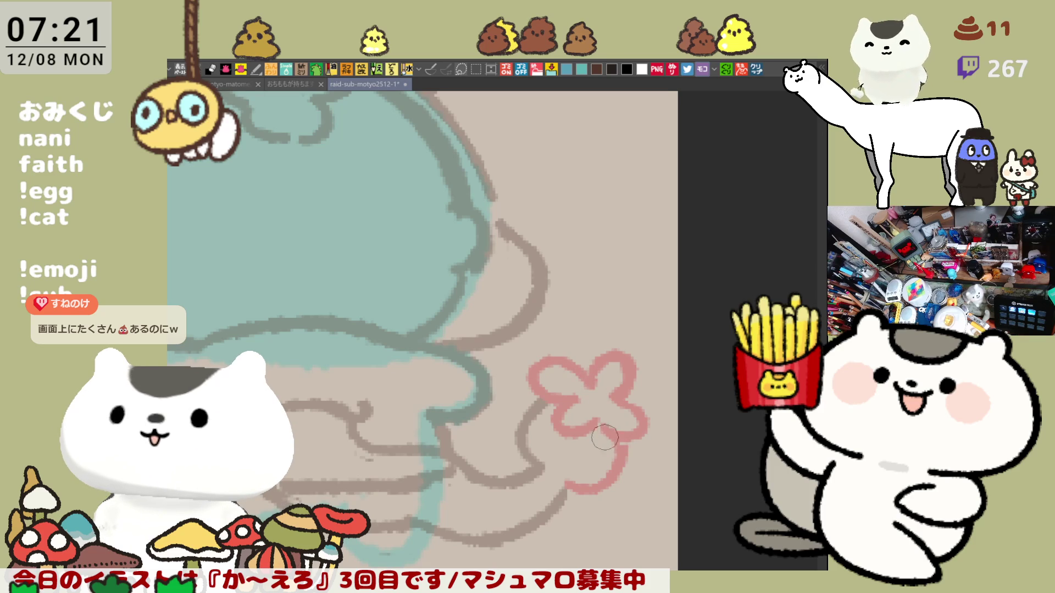
Erase stray strokes, draw the pink tail curving from the flower to the brown curve with a flipped-view check, and save.
{"action": "left_click_drag", "start_coordinate": [605, 436], "coordinate": [525, 347]}
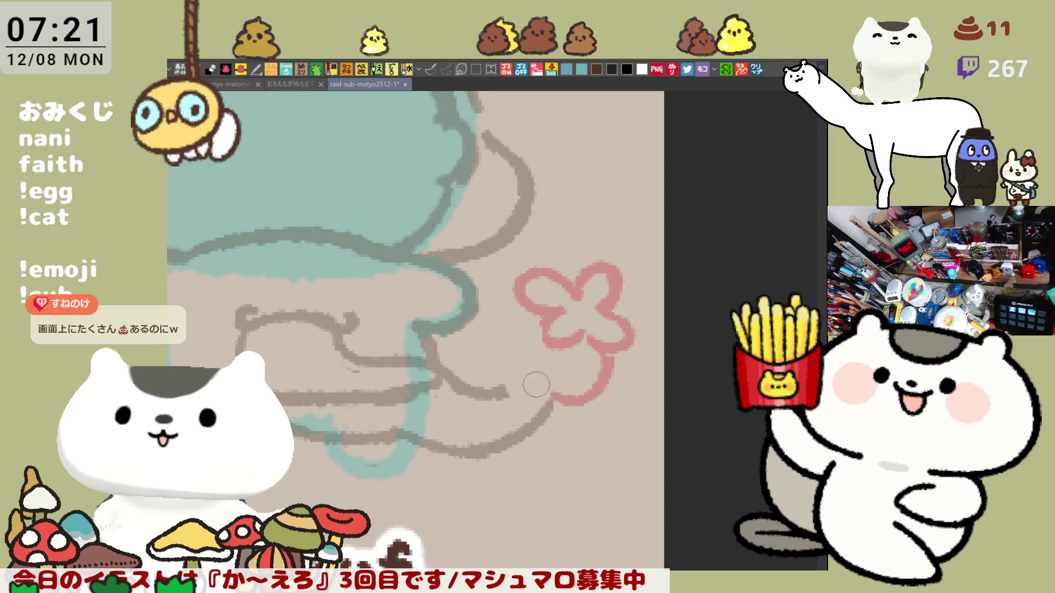
{"action": "left_click_drag", "start_coordinate": [536, 385], "coordinate": [608, 390]}
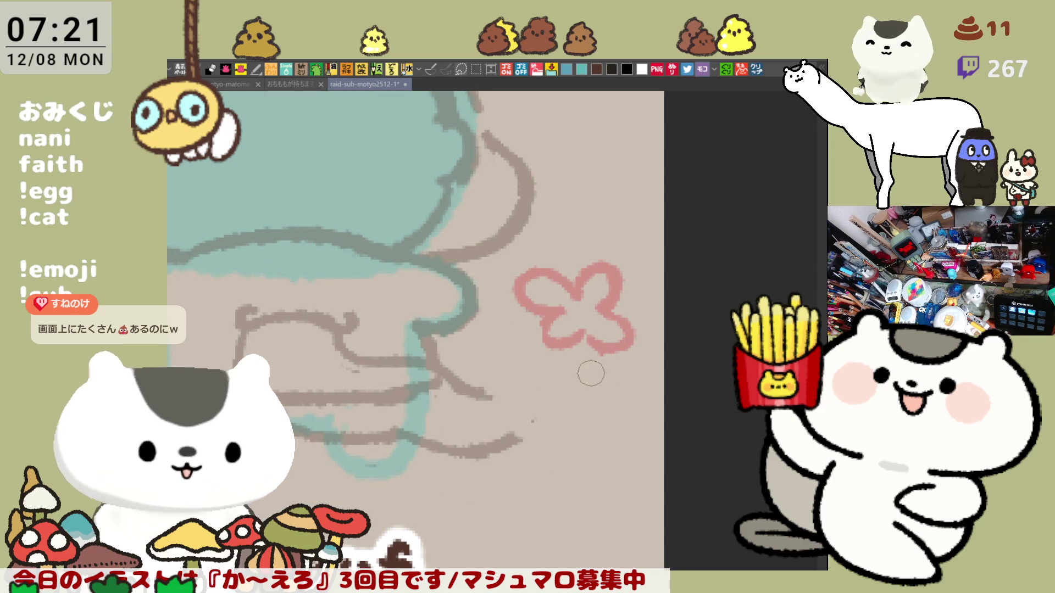
{"action": "left_click_drag", "start_coordinate": [532, 432], "coordinate": [540, 419]}
{"action": "mouse_move", "coordinate": [606, 354]}
{"action": "left_mouse_down"}
{"action": "mouse_move", "coordinate": [543, 422]}
{"action": "mouse_move", "coordinate": [516, 435]}
{"action": "left_mouse_up"}
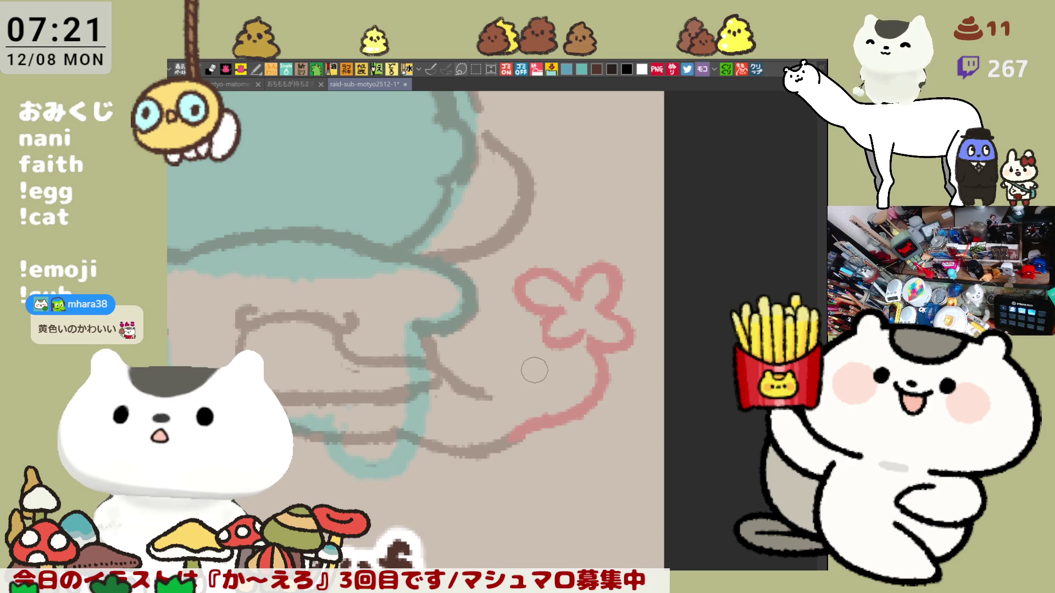
{"action": "left_click_drag", "start_coordinate": [457, 387], "coordinate": [526, 371]}
{"action": "key", "text": "ctrl+z"}
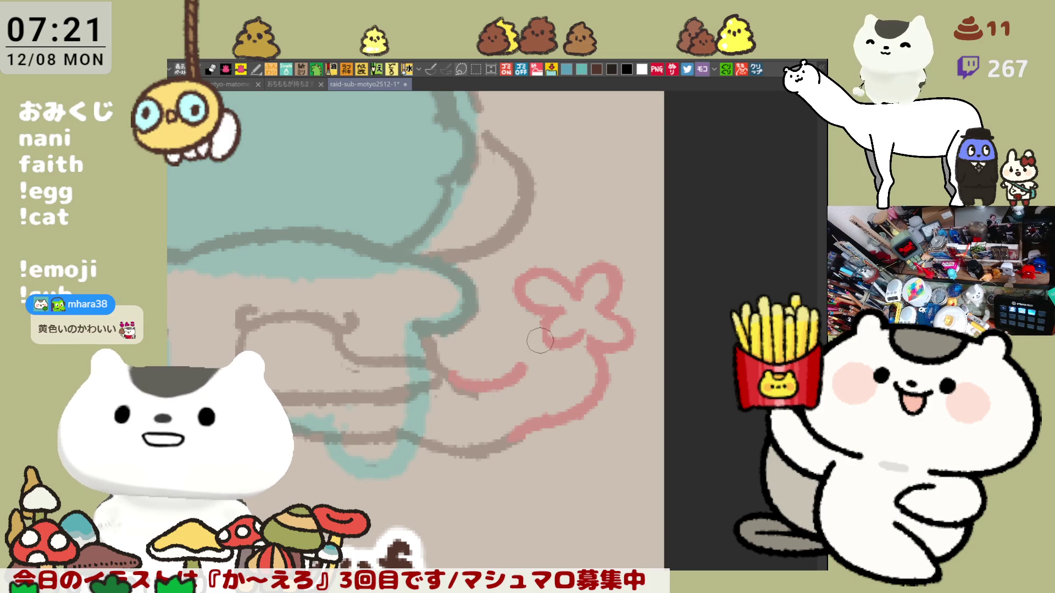
{"action": "key", "text": "h"}
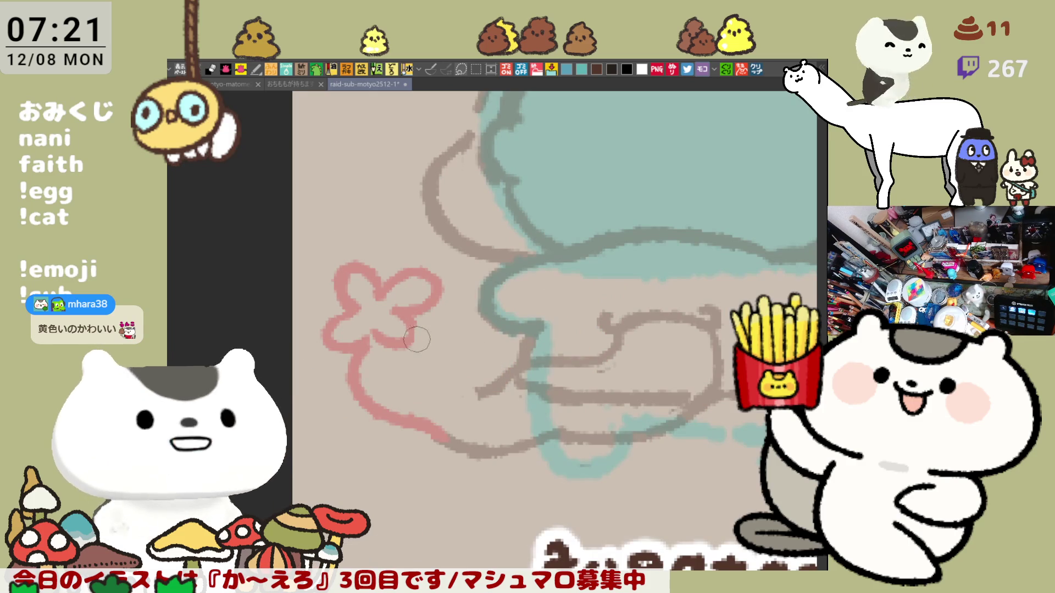
{"action": "left_click_drag", "start_coordinate": [423, 341], "coordinate": [496, 388]}
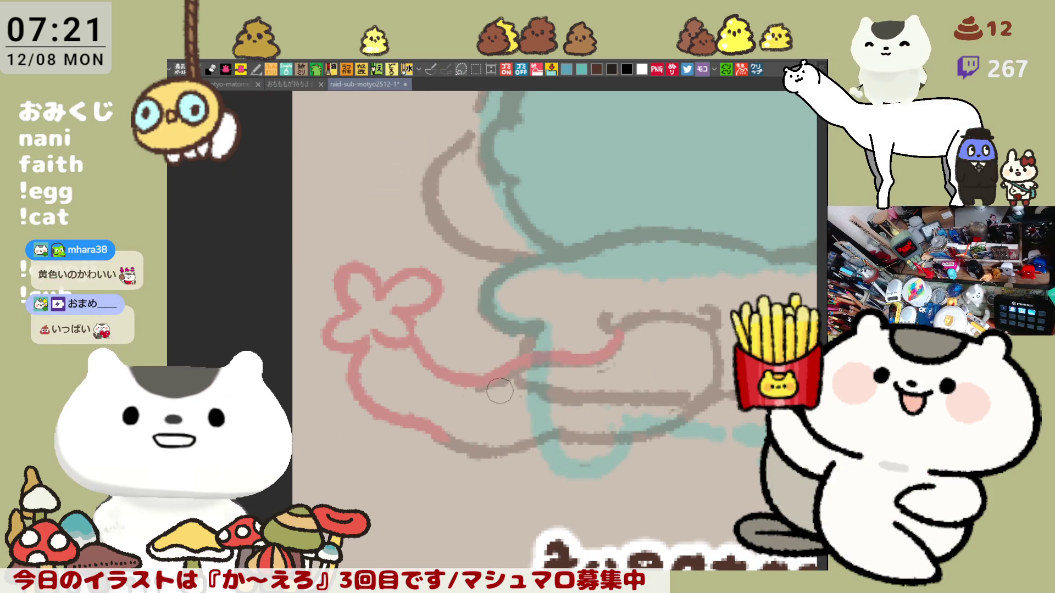
{"action": "key", "text": "h"}
{"action": "mouse_move", "coordinate": [319, 289]}
{"action": "left_mouse_down"}
{"action": "mouse_move", "coordinate": [366, 380]}
{"action": "mouse_move", "coordinate": [549, 398]}
{"action": "left_mouse_up"}
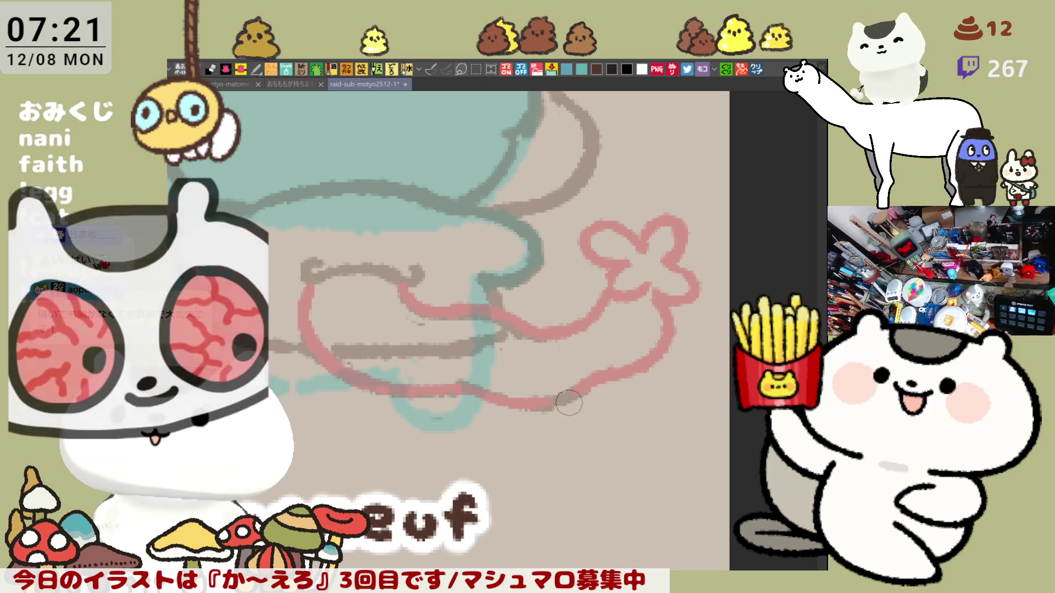
{"action": "scroll", "coordinate": [544, 387], "scroll_direction": "up", "scroll_amount": 1}
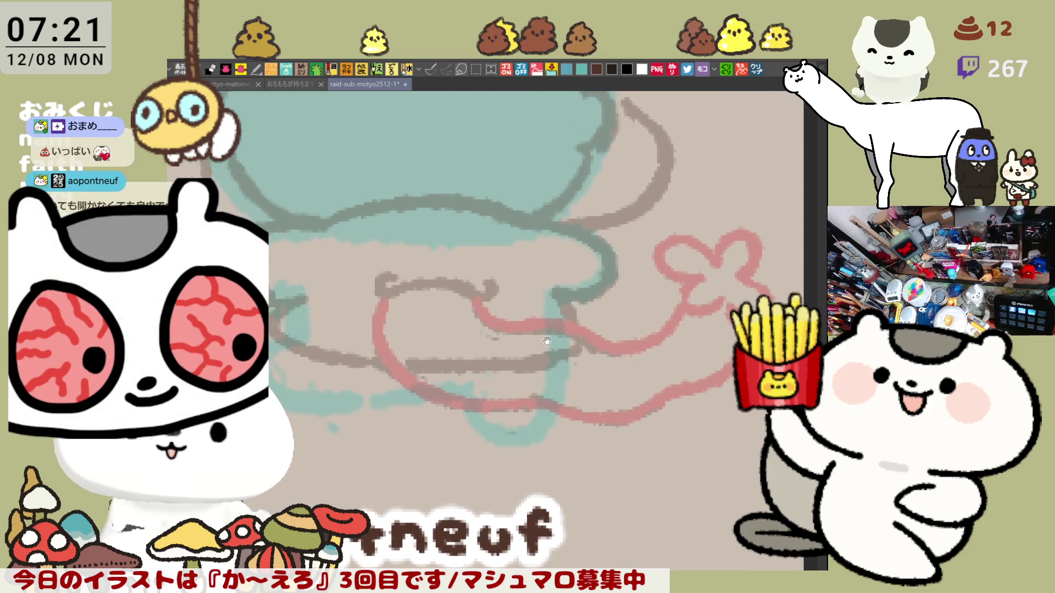
{"action": "scroll", "coordinate": [569, 389], "scroll_direction": "up", "scroll_amount": 1}
{"action": "key", "text": "ctrl+s"}
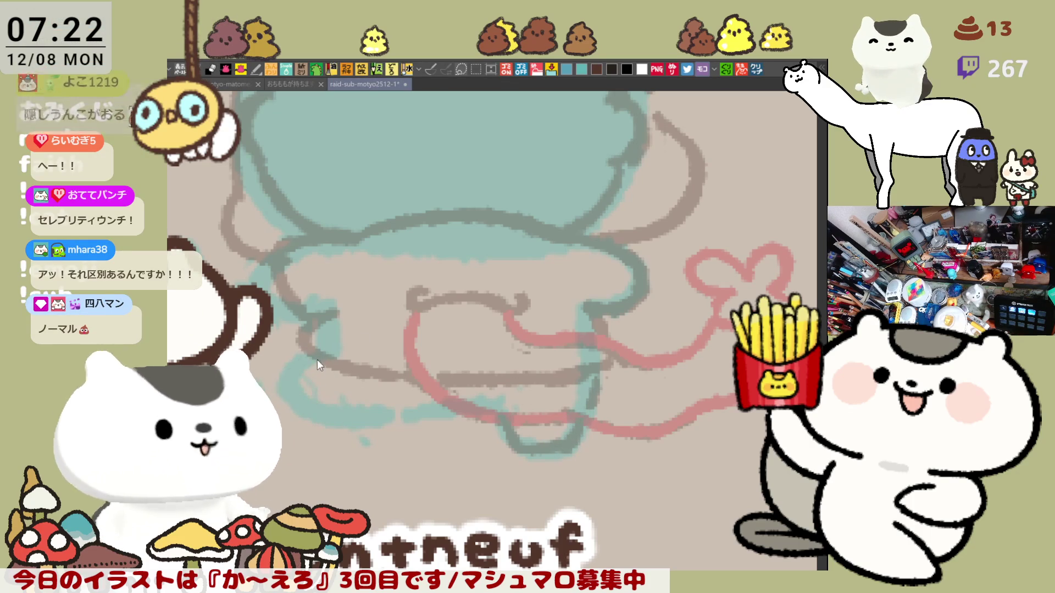
Darken the left body outline and extend brown hatched shading along the lower body, then bring the head into view.
{"action": "mouse_move", "coordinate": [291, 371]}
{"action": "left_mouse_down"}
{"action": "mouse_move", "coordinate": [337, 417]}
{"action": "mouse_move", "coordinate": [434, 406]}
{"action": "left_mouse_up"}
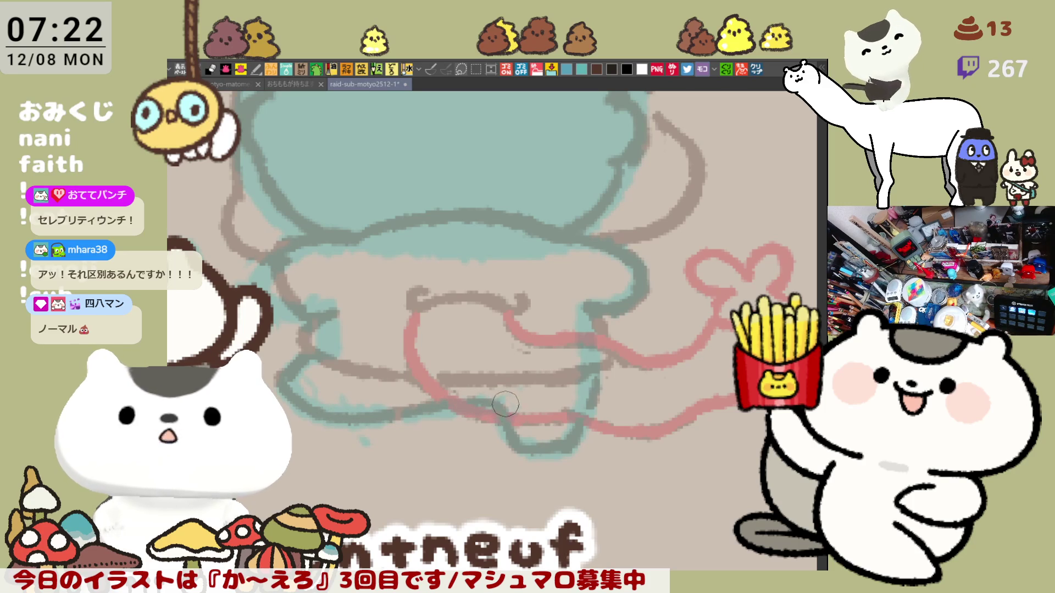
{"action": "mouse_move", "coordinate": [293, 367]}
{"action": "left_mouse_down"}
{"action": "mouse_move", "coordinate": [347, 412]}
{"action": "mouse_move", "coordinate": [387, 404]}
{"action": "mouse_move", "coordinate": [371, 387]}
{"action": "mouse_move", "coordinate": [422, 401]}
{"action": "left_mouse_up"}
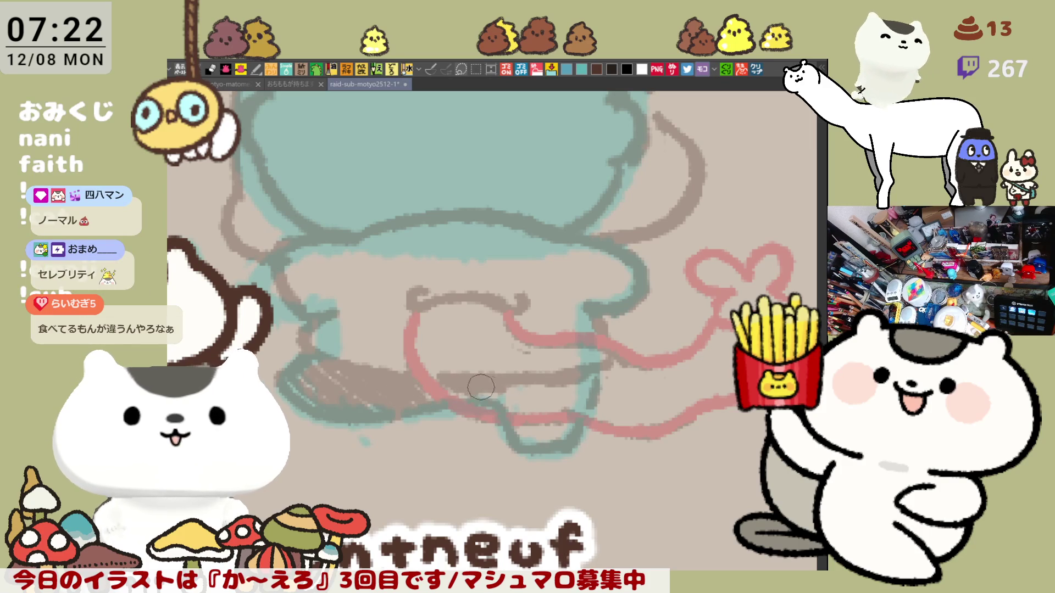
{"action": "mouse_move", "coordinate": [543, 404]}
{"action": "left_mouse_down"}
{"action": "mouse_move", "coordinate": [585, 388]}
{"action": "mouse_move", "coordinate": [572, 388]}
{"action": "left_mouse_up"}
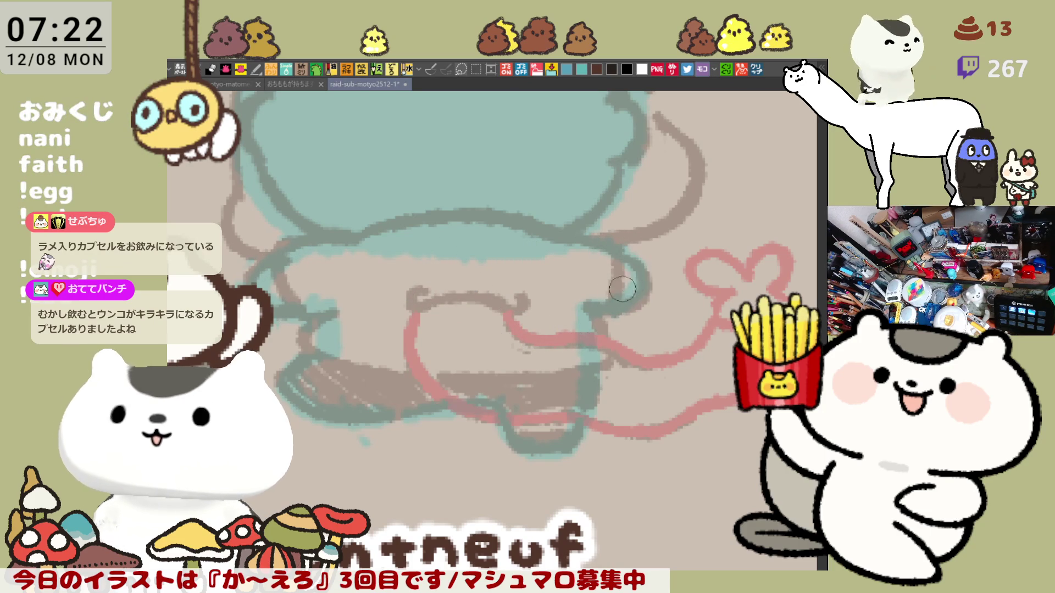
{"action": "left_click_drag", "start_coordinate": [634, 355], "coordinate": [548, 346]}
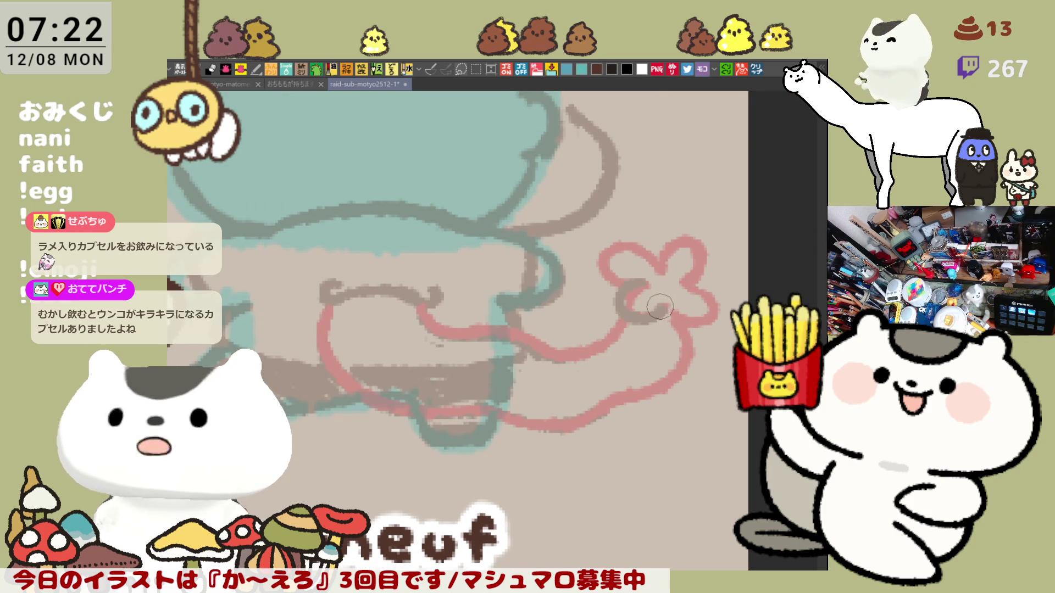
{"action": "left_click_drag", "start_coordinate": [659, 306], "coordinate": [672, 344]}
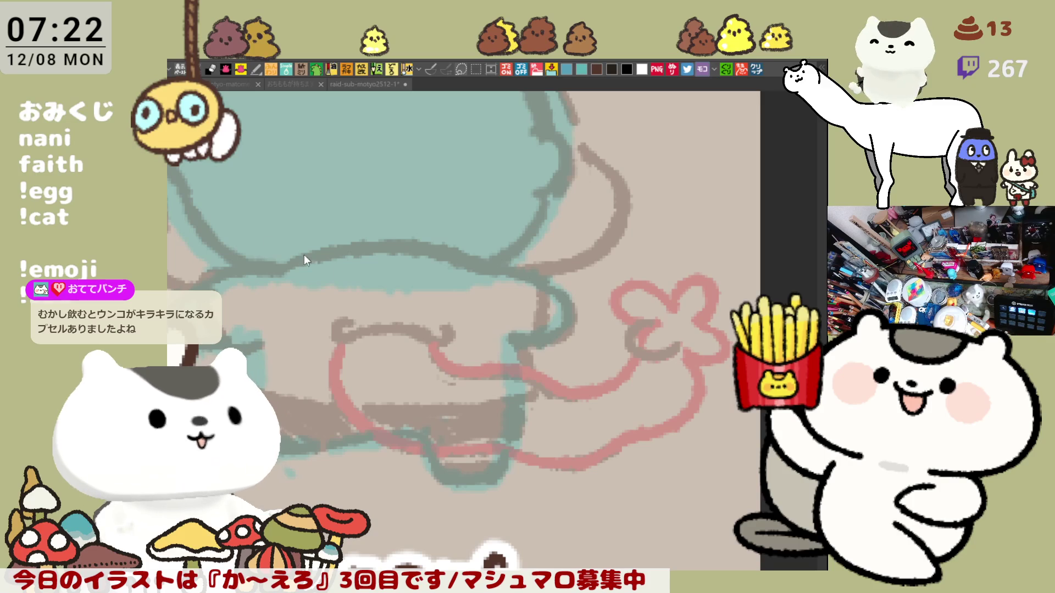
{"action": "mouse_move", "coordinate": [321, 193]}
{"action": "left_mouse_down"}
{"action": "mouse_move", "coordinate": [469, 275]}
{"action": "mouse_move", "coordinate": [439, 348]}
{"action": "left_mouse_up"}
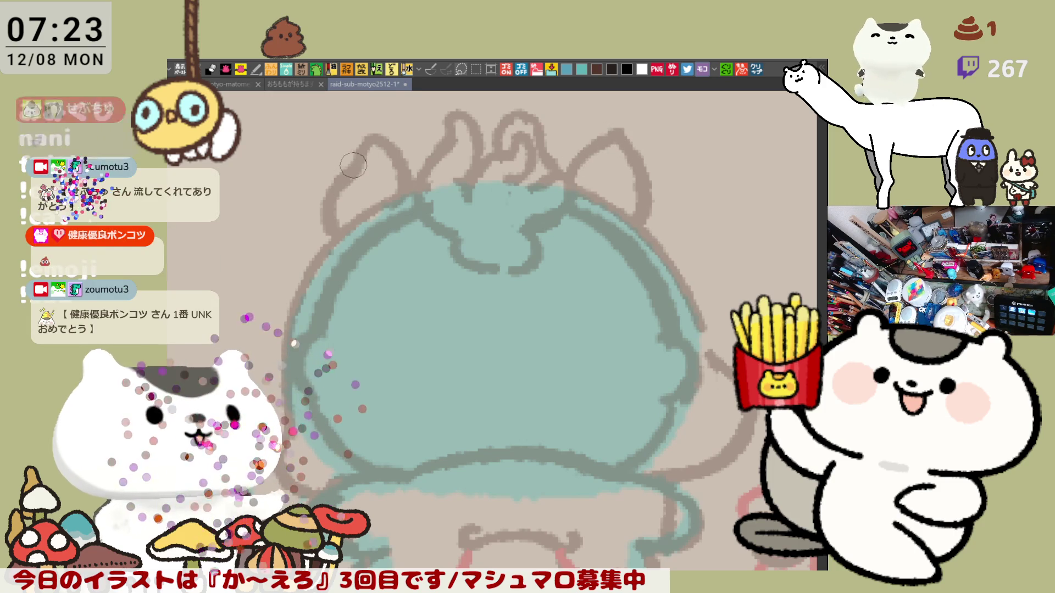
{"action": "scroll", "coordinate": [379, 198], "scroll_direction": "down", "scroll_amount": 1}
{"action": "scroll", "coordinate": [453, 203], "scroll_direction": "down", "scroll_amount": 1}
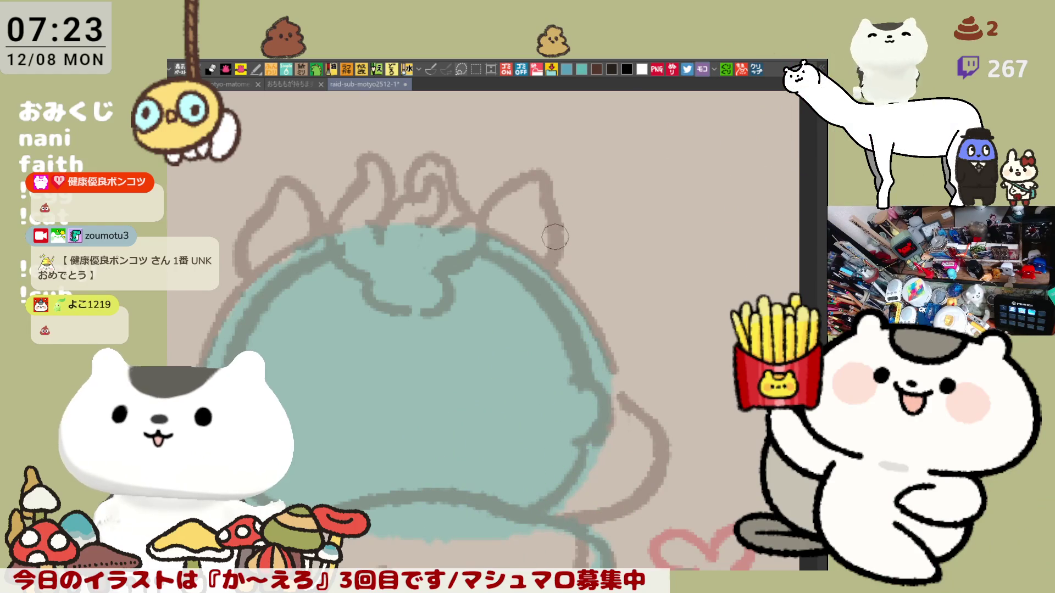
{"action": "scroll", "coordinate": [544, 248], "scroll_direction": "down", "scroll_amount": 2}
{"action": "scroll", "coordinate": [516, 262], "scroll_direction": "left", "scroll_amount": 2}
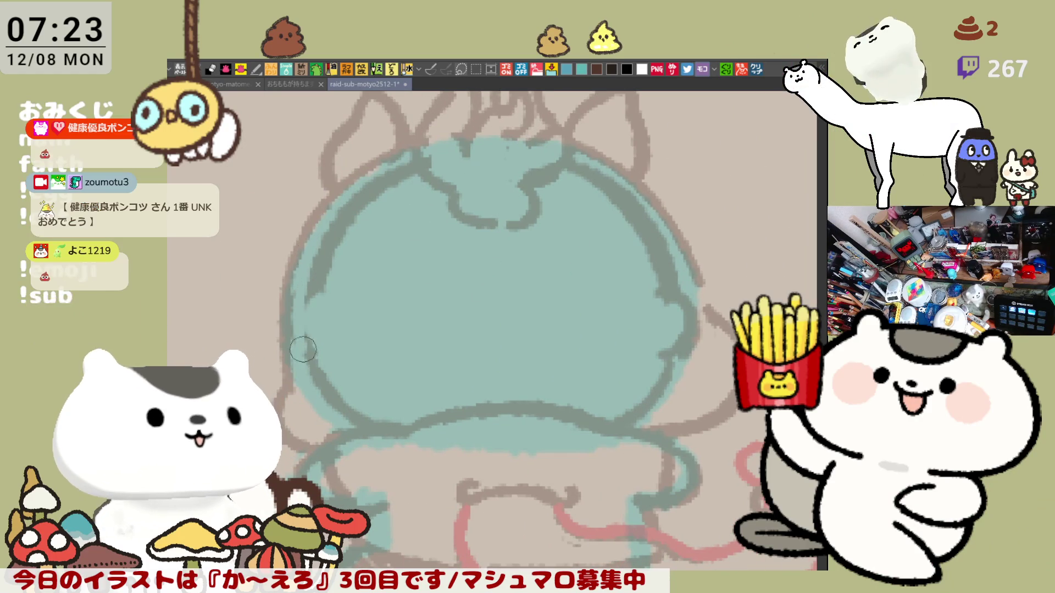
Ink brown outlines down the left and right edges of the teal head and a curved stroke on the body.
{"action": "mouse_move", "coordinate": [309, 380]}
{"action": "left_mouse_down"}
{"action": "mouse_move", "coordinate": [323, 284]}
{"action": "mouse_move", "coordinate": [297, 337]}
{"action": "left_mouse_up"}
{"action": "key", "text": "ctrl+z"}
{"action": "left_click_drag", "start_coordinate": [305, 284], "coordinate": [322, 357]}
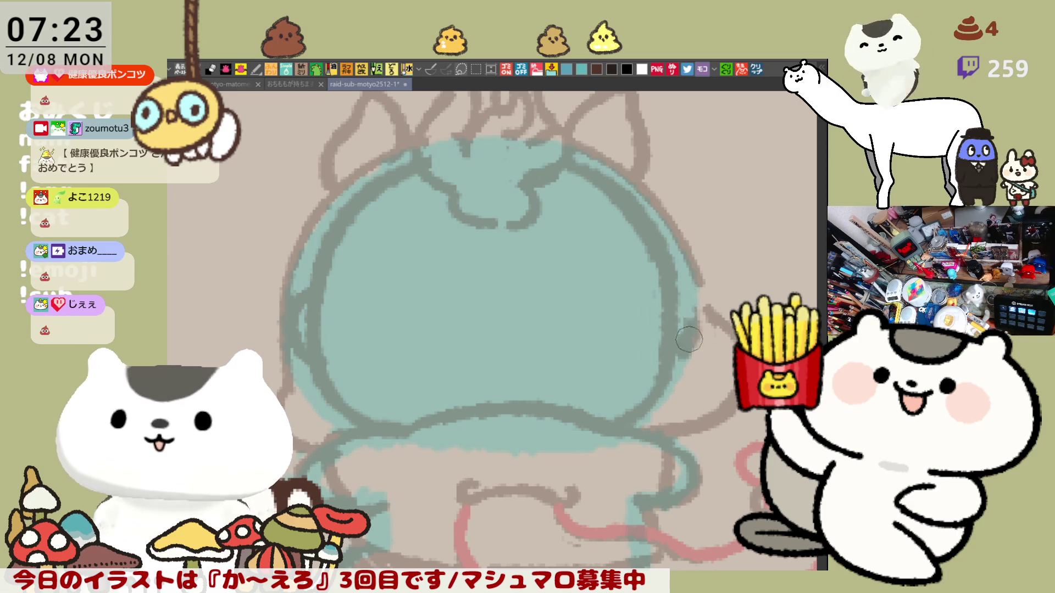
{"action": "mouse_move", "coordinate": [696, 277]}
{"action": "left_mouse_down"}
{"action": "mouse_move", "coordinate": [702, 329]}
{"action": "mouse_move", "coordinate": [688, 370]}
{"action": "left_mouse_up"}
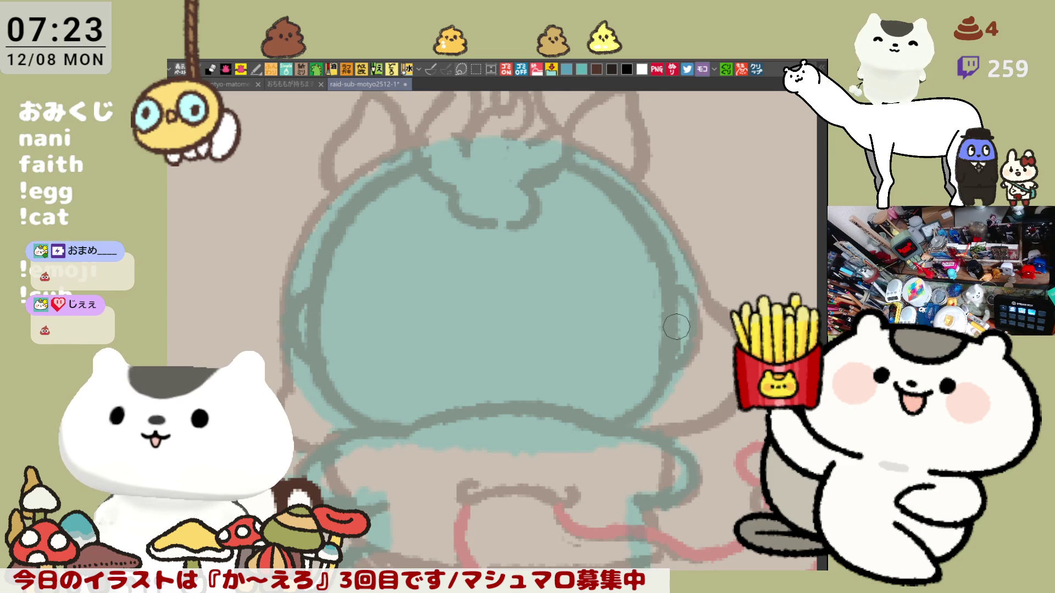
{"action": "scroll", "coordinate": [560, 353], "scroll_direction": "down", "scroll_amount": 2}
{"action": "scroll", "coordinate": [546, 354], "scroll_direction": "down", "scroll_amount": 1}
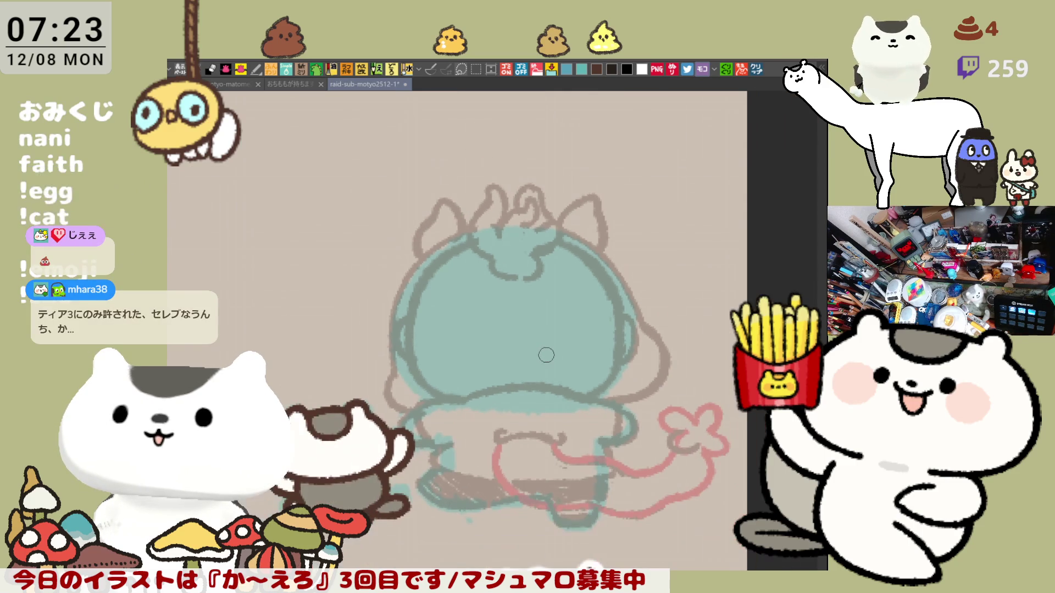
{"action": "scroll", "coordinate": [547, 354], "scroll_direction": "down", "scroll_amount": 1}
{"action": "scroll", "coordinate": [547, 354], "scroll_direction": "down", "scroll_amount": 1}
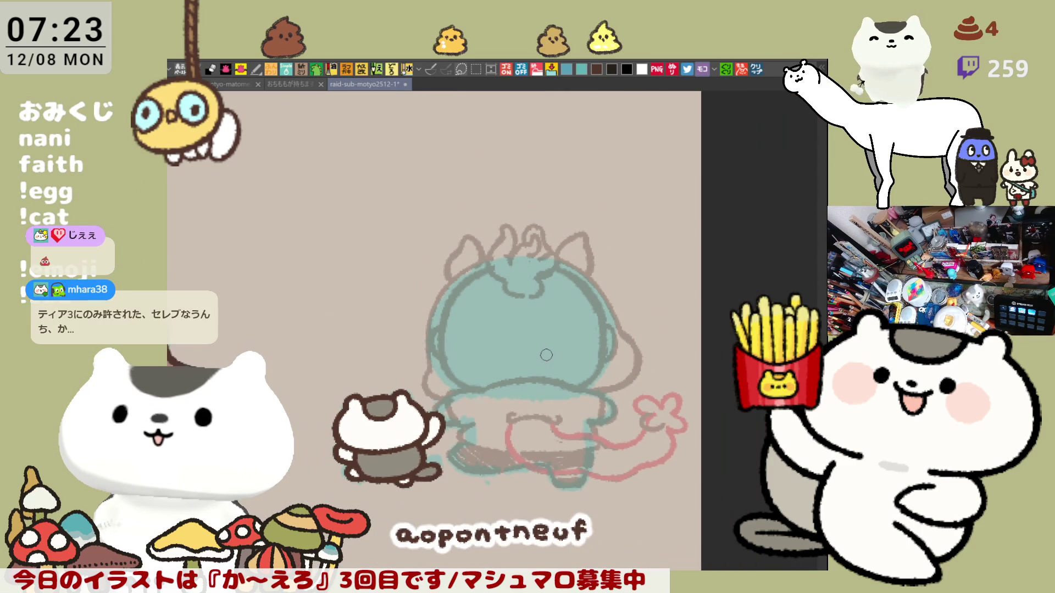
{"action": "scroll", "coordinate": [546, 355], "scroll_direction": "up", "scroll_amount": 1}
{"action": "scroll", "coordinate": [546, 355], "scroll_direction": "up", "scroll_amount": 2}
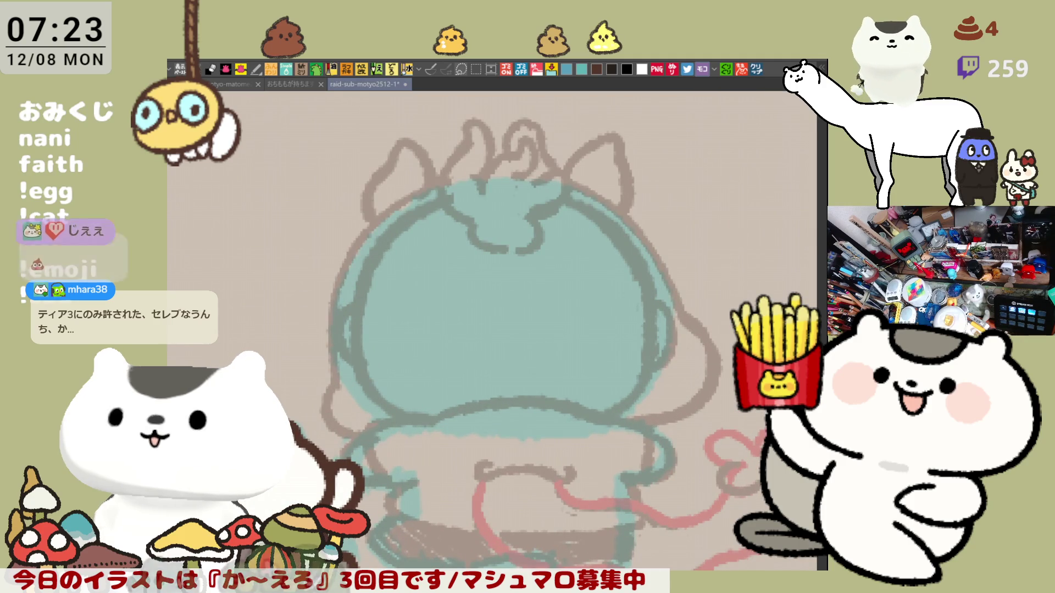
{"action": "scroll", "coordinate": [652, 354], "scroll_direction": "left", "scroll_amount": 1}
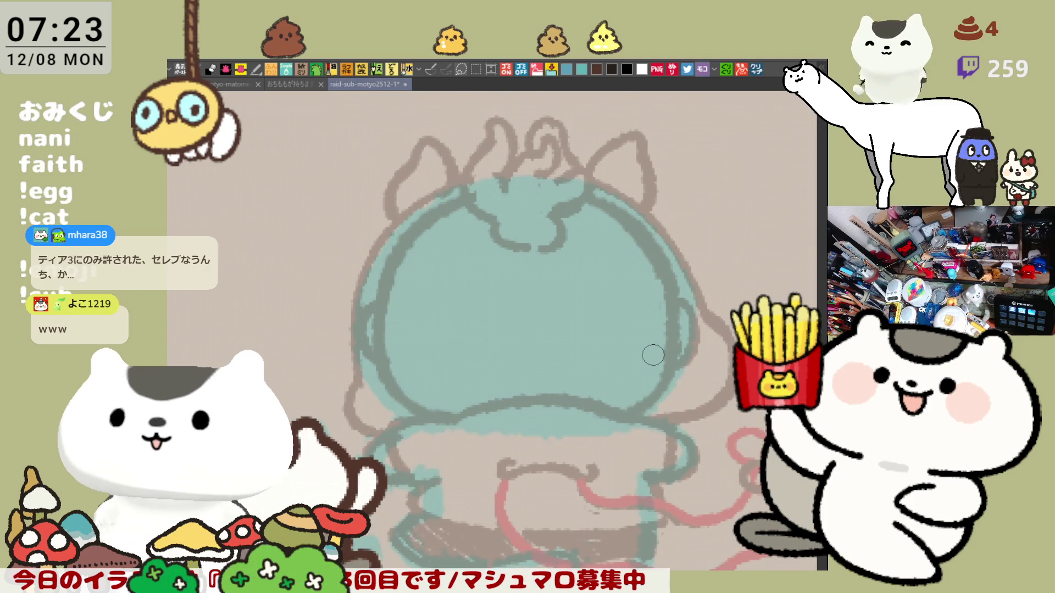
{"action": "scroll", "coordinate": [652, 355], "scroll_direction": "up", "scroll_amount": 2}
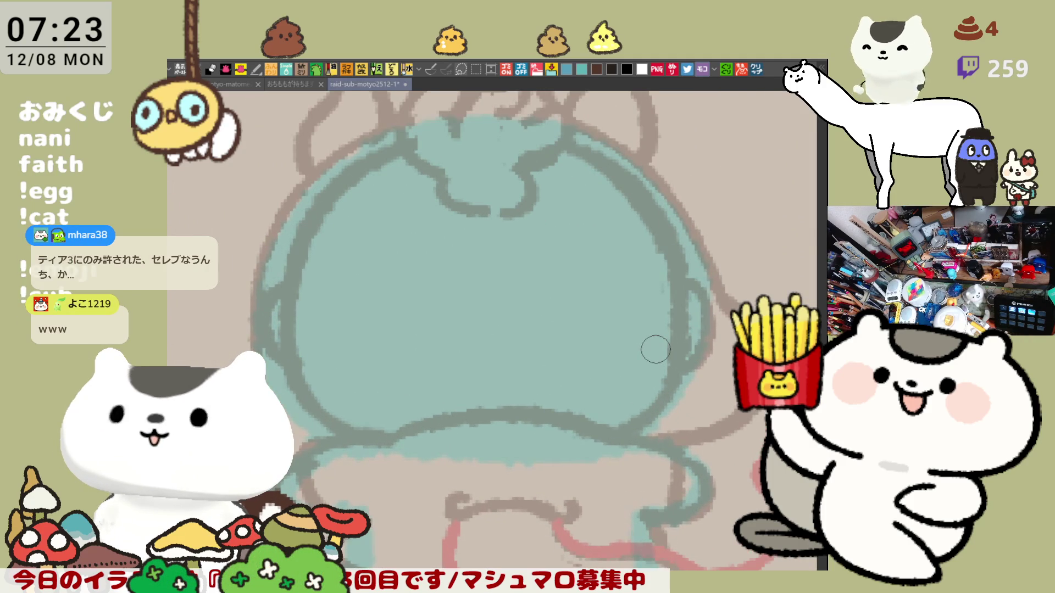
{"action": "scroll", "coordinate": [654, 349], "scroll_direction": "down", "scroll_amount": 2}
{"action": "left_click_drag", "start_coordinate": [386, 303], "coordinate": [466, 334]}
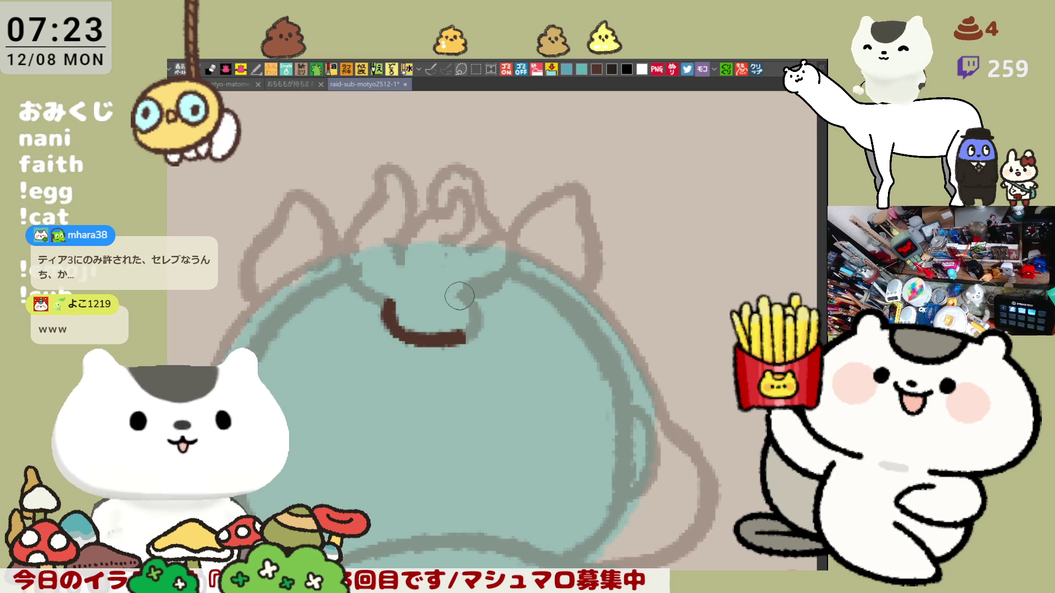
Discard the mouth stroke and ink the brown curl rising from the left stroke over the head, extending it rightward.
{"action": "key", "text": "ctrl+z"}
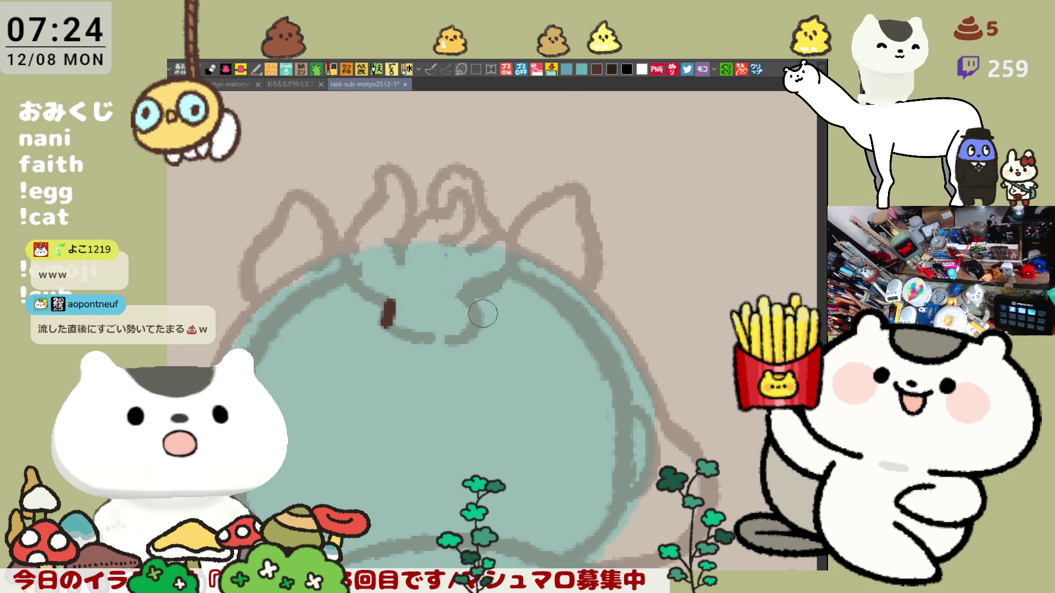
{"action": "left_click_drag", "start_coordinate": [465, 291], "coordinate": [477, 315]}
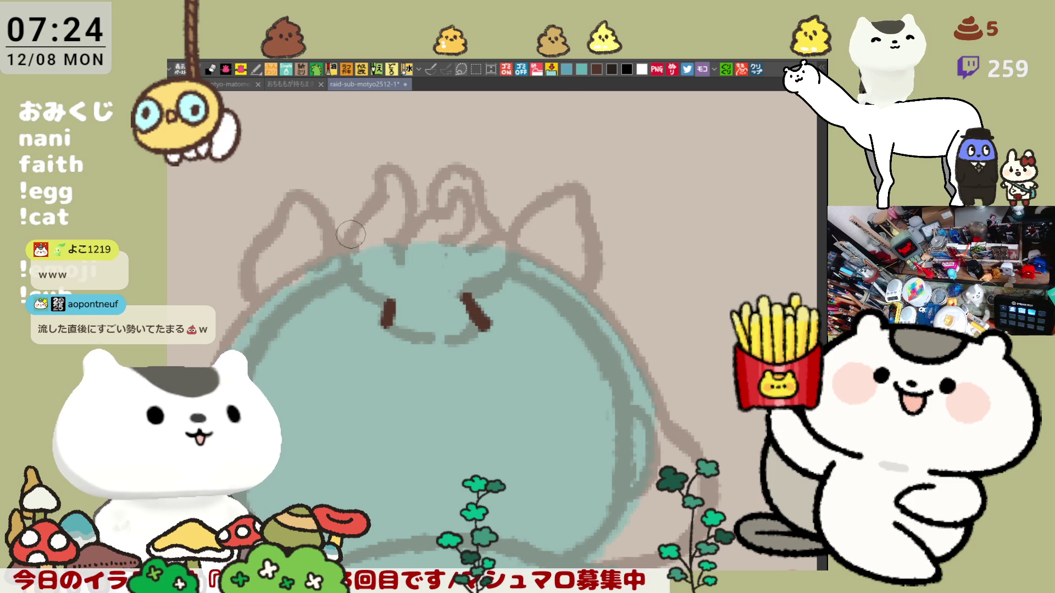
{"action": "left_click_drag", "start_coordinate": [351, 234], "coordinate": [355, 272]}
{"action": "key", "text": "ctrl+z"}
{"action": "mouse_move", "coordinate": [386, 307]}
{"action": "left_mouse_down"}
{"action": "mouse_move", "coordinate": [357, 287]}
{"action": "mouse_move", "coordinate": [382, 218]}
{"action": "mouse_move", "coordinate": [387, 321]}
{"action": "left_mouse_up"}
{"action": "key", "text": "ctrl+z"}
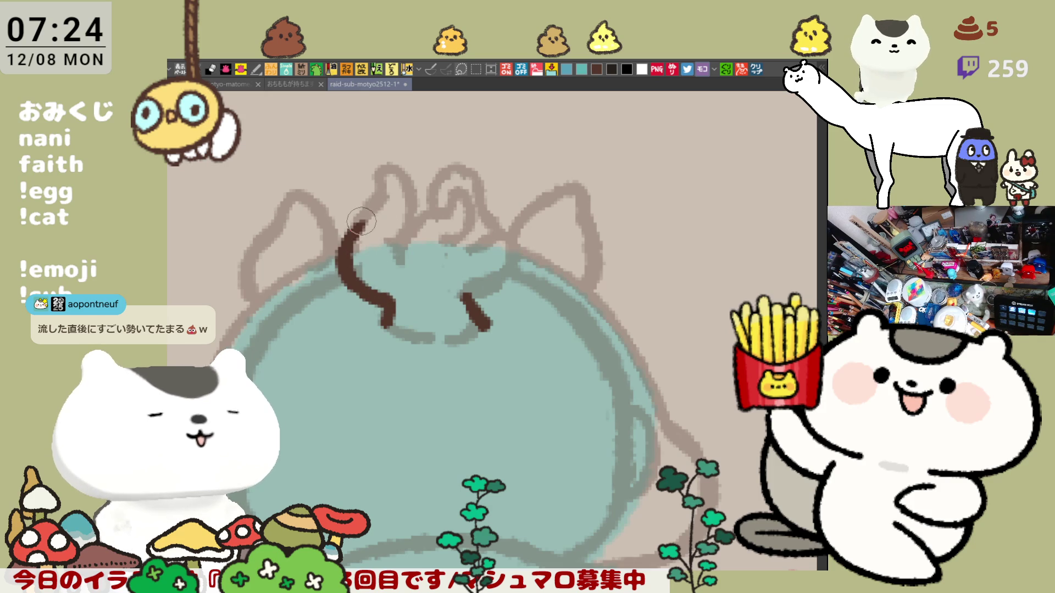
{"action": "mouse_move", "coordinate": [377, 183]}
{"action": "left_mouse_down"}
{"action": "mouse_move", "coordinate": [394, 170]}
{"action": "mouse_move", "coordinate": [412, 218]}
{"action": "left_mouse_up"}
{"action": "key", "text": "ctrl+z"}
{"action": "key", "text": "ctrl+z"}
{"action": "mouse_move", "coordinate": [375, 169]}
{"action": "left_mouse_down"}
{"action": "mouse_move", "coordinate": [416, 202]}
{"action": "mouse_move", "coordinate": [409, 273]}
{"action": "left_mouse_up"}
{"action": "left_click_drag", "start_coordinate": [416, 216], "coordinate": [465, 208]}
{"action": "key", "text": "ctrl+z"}
{"action": "key", "text": "ctrl+z"}
{"action": "key", "text": "ctrl+z"}
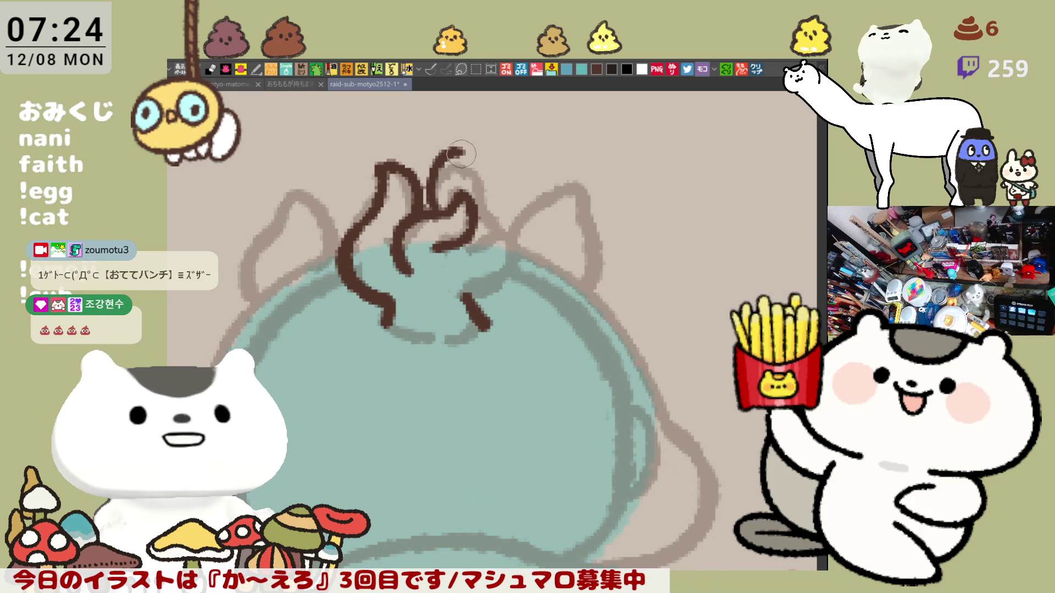
Ink another brown curl above the squiggle and the line down the loop's right side, dropping an unwanted tail.
{"action": "mouse_move", "coordinate": [430, 216]}
{"action": "left_mouse_down"}
{"action": "mouse_move", "coordinate": [458, 159]}
{"action": "mouse_move", "coordinate": [464, 192]}
{"action": "left_mouse_up"}
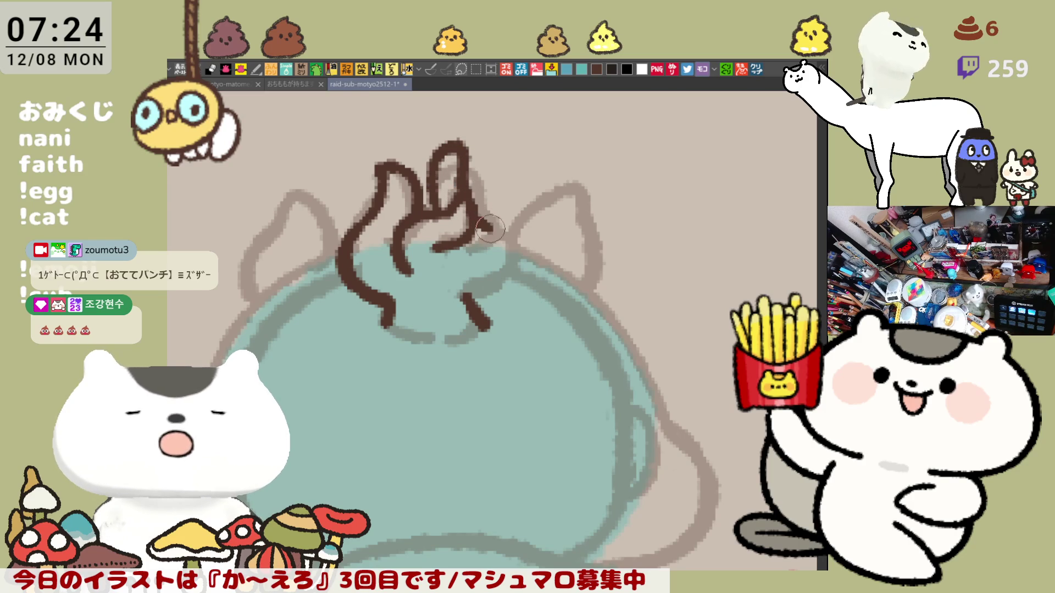
{"action": "key", "text": "ctrl+z"}
{"action": "left_click_drag", "start_coordinate": [461, 148], "coordinate": [464, 189]}
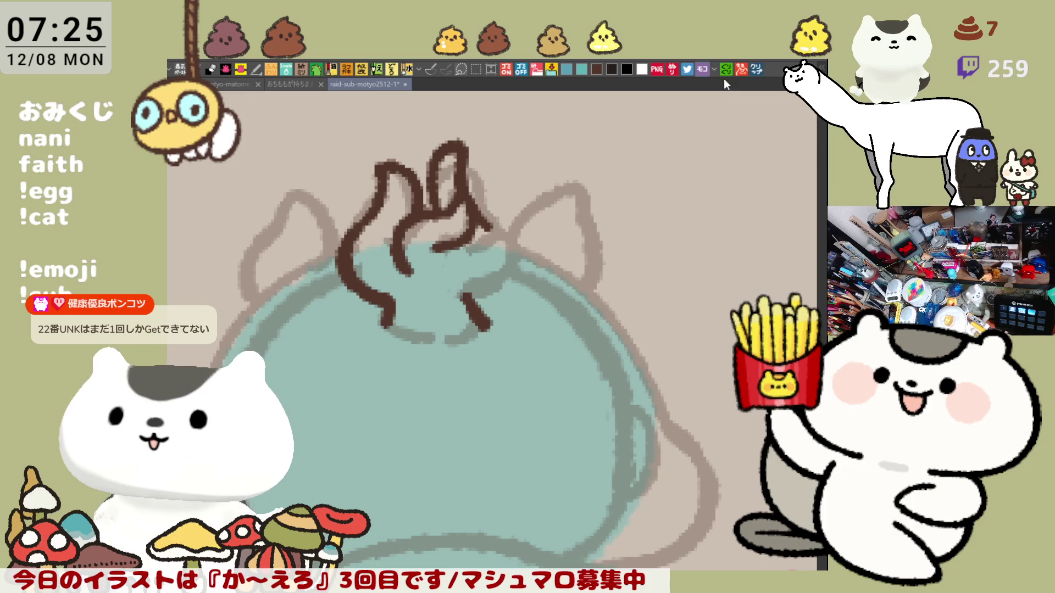
{"action": "left_click", "coordinate": [757, 70]}
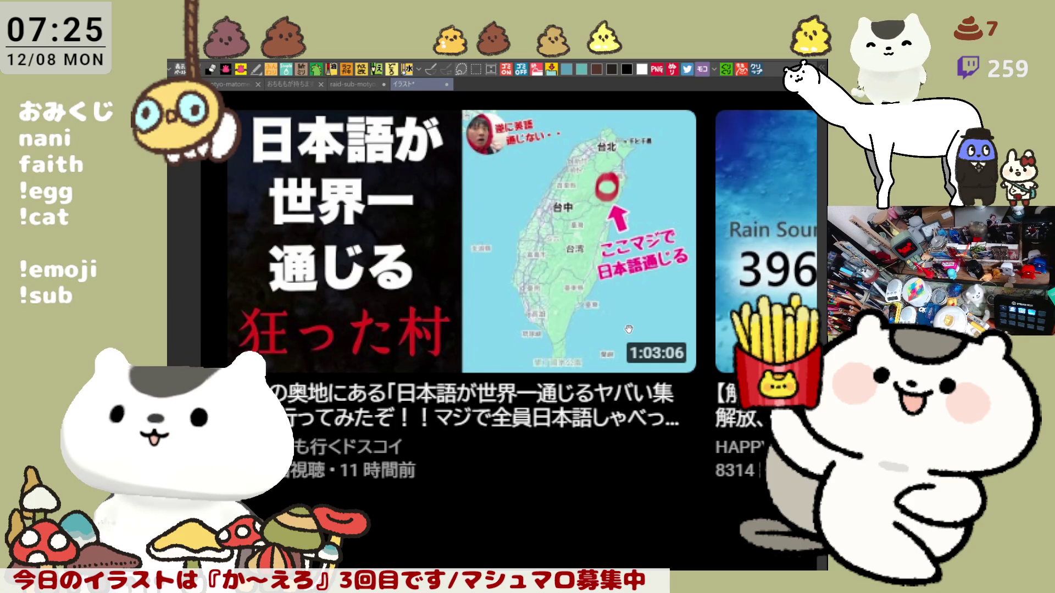
{"action": "scroll", "coordinate": [629, 330], "scroll_direction": "right", "scroll_amount": 2}
{"action": "scroll", "coordinate": [601, 332], "scroll_direction": "right", "scroll_amount": 5}
{"action": "scroll", "coordinate": [577, 335], "scroll_direction": "right", "scroll_amount": 3}
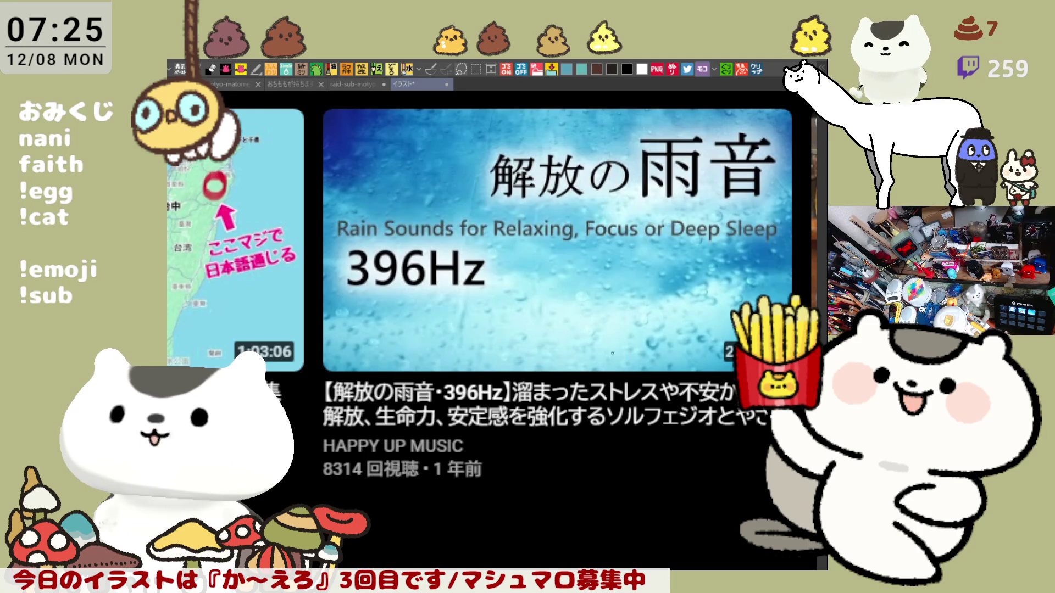
{"action": "scroll", "coordinate": [612, 353], "scroll_direction": "right", "scroll_amount": 4}
{"action": "scroll", "coordinate": [612, 353], "scroll_direction": "right", "scroll_amount": 2}
{"action": "scroll", "coordinate": [611, 353], "scroll_direction": "left", "scroll_amount": 4}
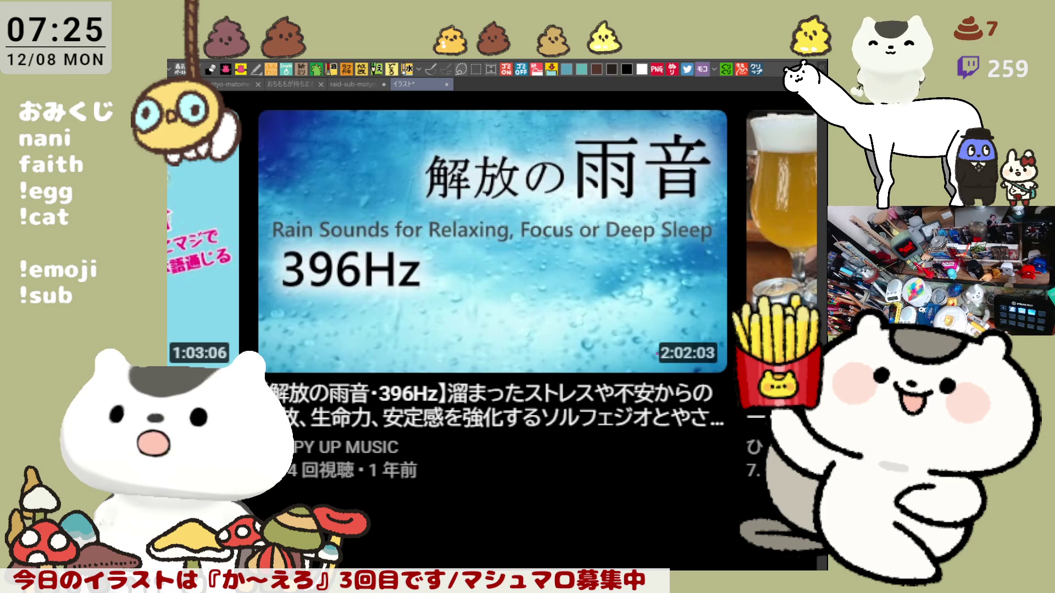
{"action": "scroll", "coordinate": [517, 348], "scroll_direction": "right", "scroll_amount": 1}
{"action": "scroll", "coordinate": [517, 348], "scroll_direction": "right", "scroll_amount": 1}
{"action": "scroll", "coordinate": [517, 347], "scroll_direction": "right", "scroll_amount": 2}
{"action": "scroll", "coordinate": [518, 348], "scroll_direction": "right", "scroll_amount": 1}
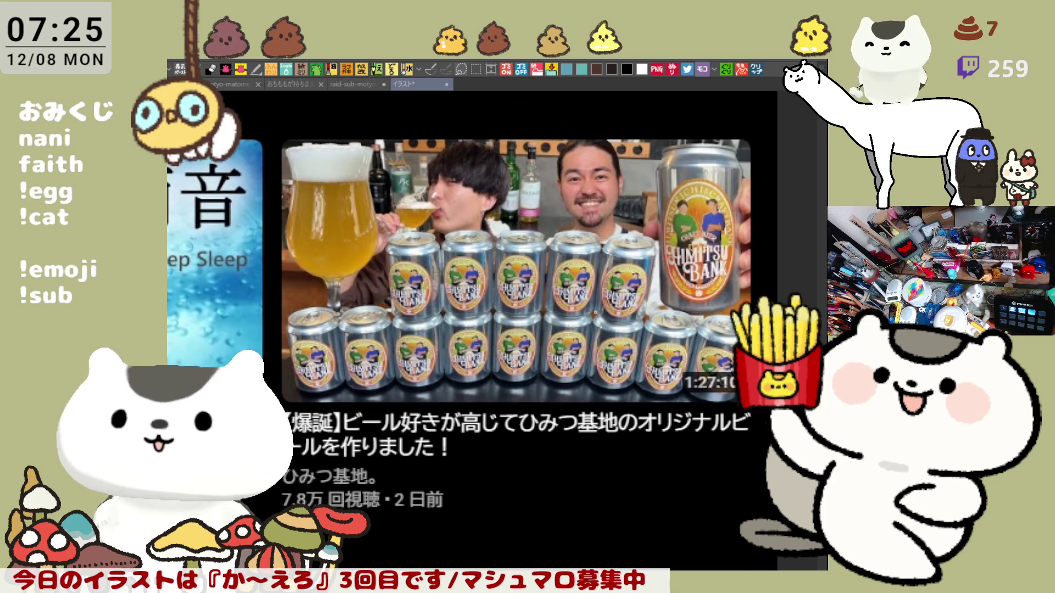
{"action": "scroll", "coordinate": [462, 330], "scroll_direction": "down", "scroll_amount": 3}
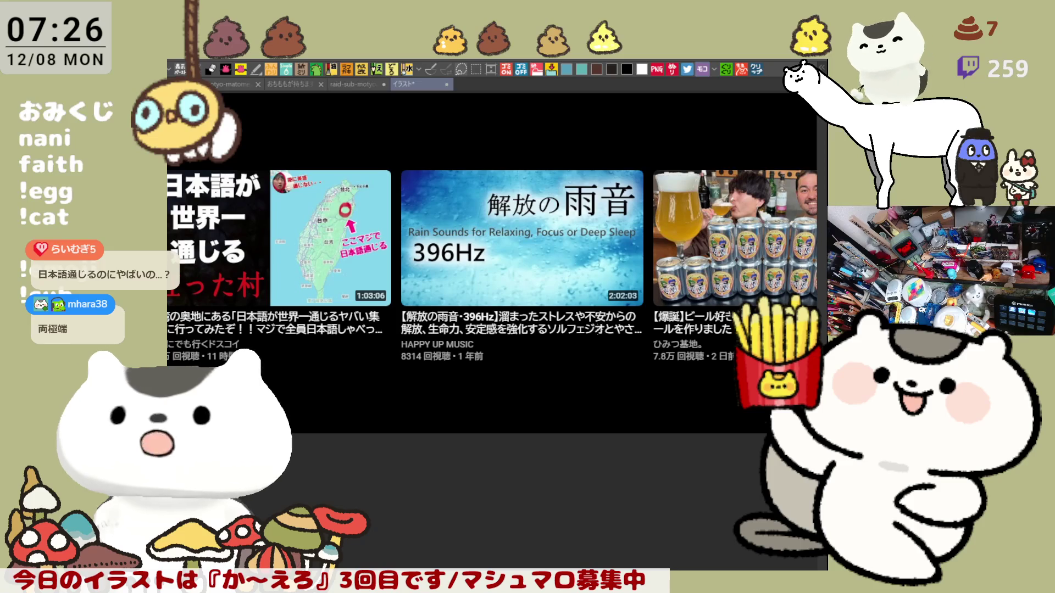
{"action": "left_click_drag", "start_coordinate": [588, 154], "coordinate": [469, 153]}
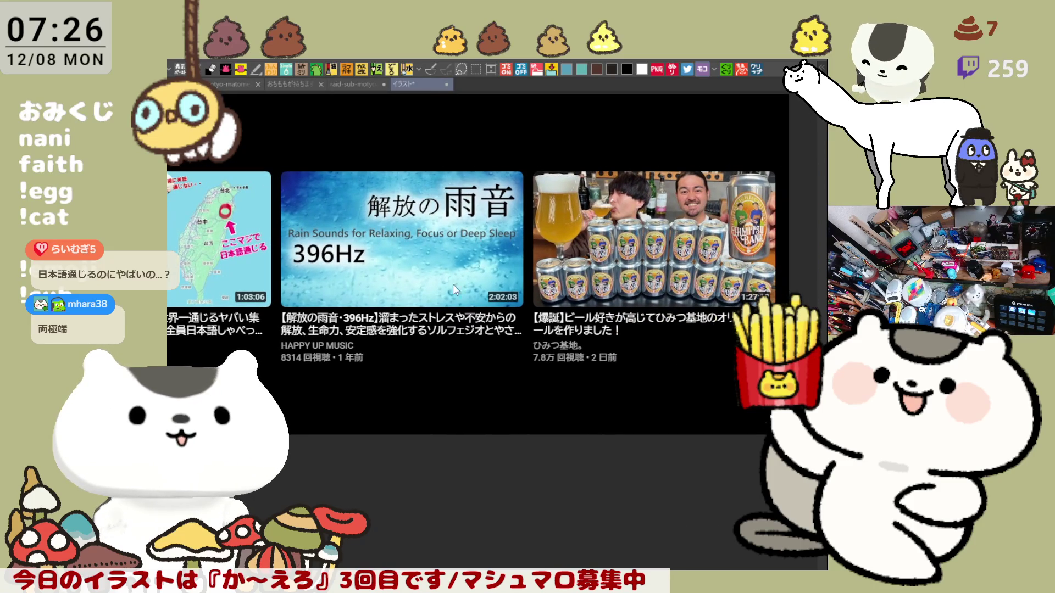
{"action": "key", "text": "ctrl+w"}
{"action": "scroll", "coordinate": [458, 307], "scroll_direction": "up", "scroll_amount": 2}
{"action": "scroll", "coordinate": [459, 307], "scroll_direction": "up", "scroll_amount": 2}
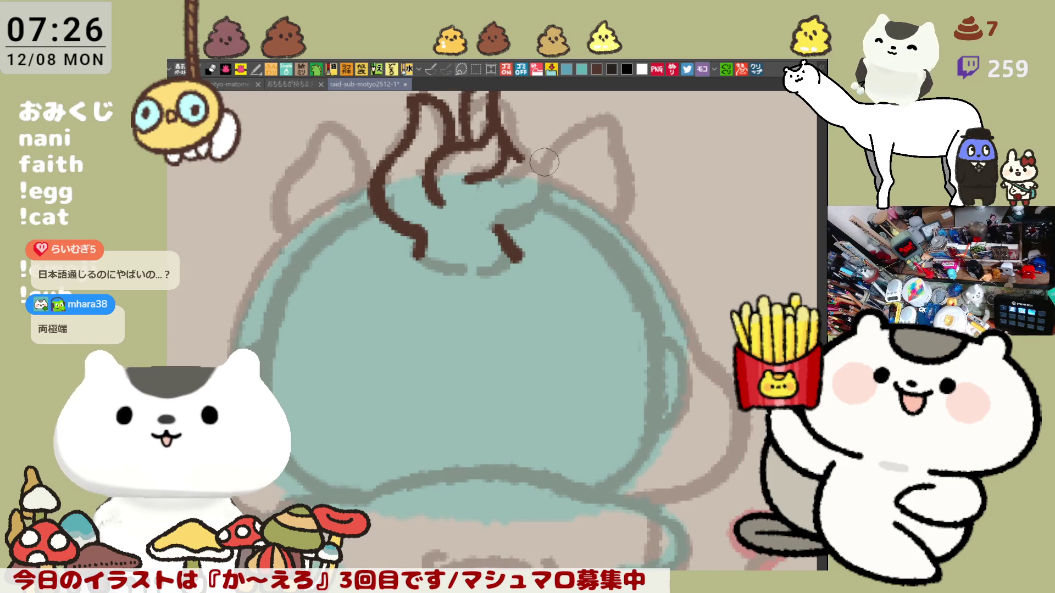
{"action": "scroll", "coordinate": [524, 183], "scroll_direction": "down", "scroll_amount": 1}
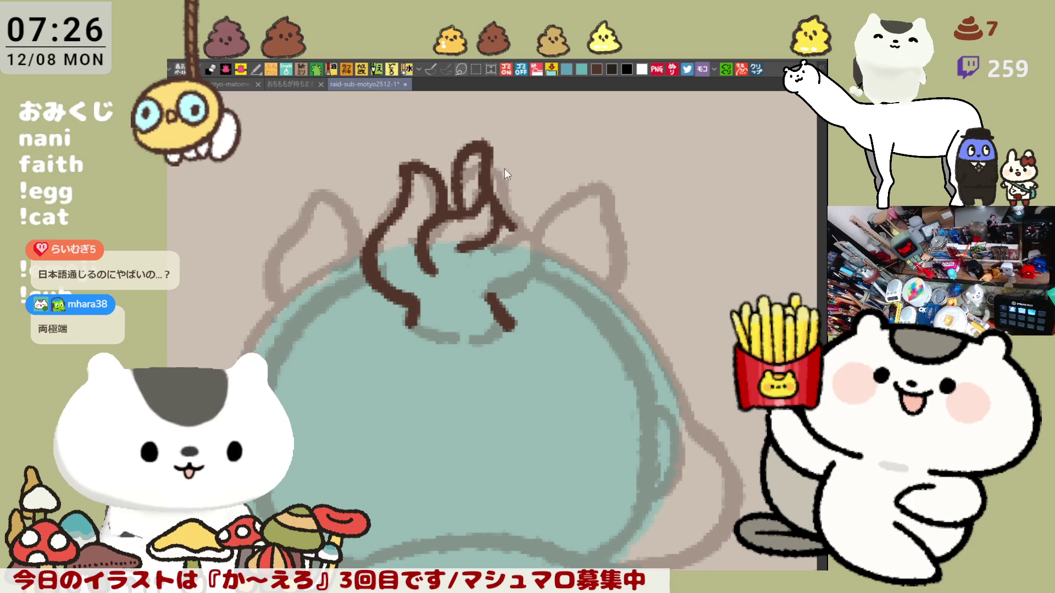
Extend the top loop into a curl down-right, erase the left stroke's lower end and redraw it downward.
{"action": "mouse_move", "coordinate": [492, 166]}
{"action": "left_mouse_down"}
{"action": "mouse_move", "coordinate": [517, 198]}
{"action": "mouse_move", "coordinate": [505, 280]}
{"action": "left_mouse_up"}
{"action": "key", "text": "ctrl+z"}
{"action": "mouse_move", "coordinate": [515, 180]}
{"action": "left_mouse_down"}
{"action": "mouse_move", "coordinate": [540, 272]}
{"action": "mouse_move", "coordinate": [492, 293]}
{"action": "left_mouse_up"}
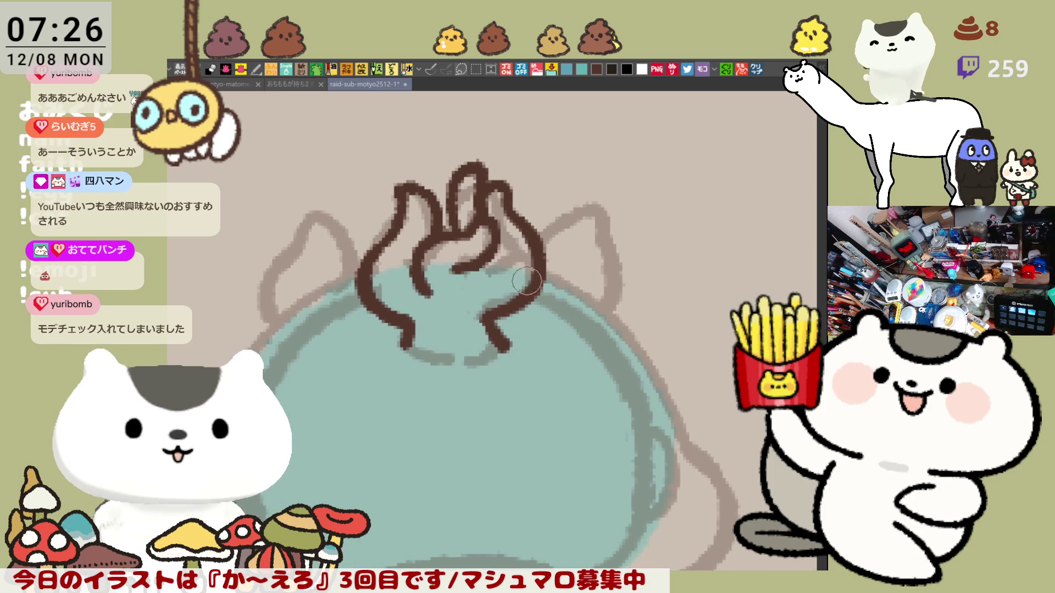
{"action": "mouse_move", "coordinate": [494, 212]}
{"action": "left_mouse_down"}
{"action": "mouse_move", "coordinate": [497, 250]}
{"action": "mouse_move", "coordinate": [512, 259]}
{"action": "left_mouse_up"}
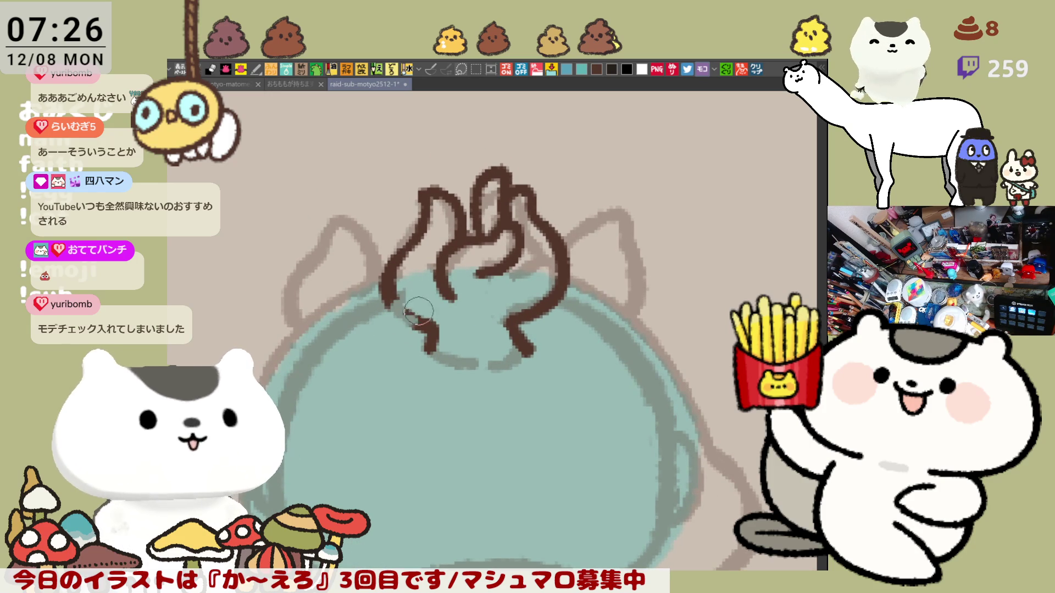
{"action": "left_click_drag", "start_coordinate": [395, 298], "coordinate": [441, 367]}
{"action": "mouse_move", "coordinate": [394, 263]}
{"action": "left_mouse_down"}
{"action": "mouse_move", "coordinate": [410, 258]}
{"action": "mouse_move", "coordinate": [453, 321]}
{"action": "left_mouse_up"}
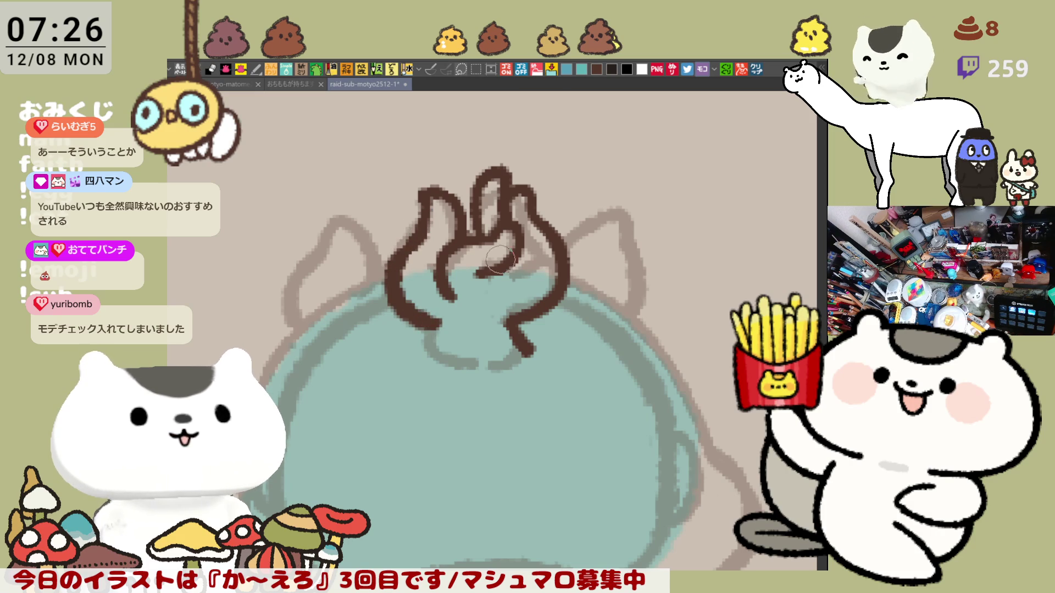
{"action": "mouse_move", "coordinate": [438, 326]}
{"action": "left_mouse_down"}
{"action": "mouse_move", "coordinate": [429, 354]}
{"action": "mouse_move", "coordinate": [380, 256]}
{"action": "left_mouse_up"}
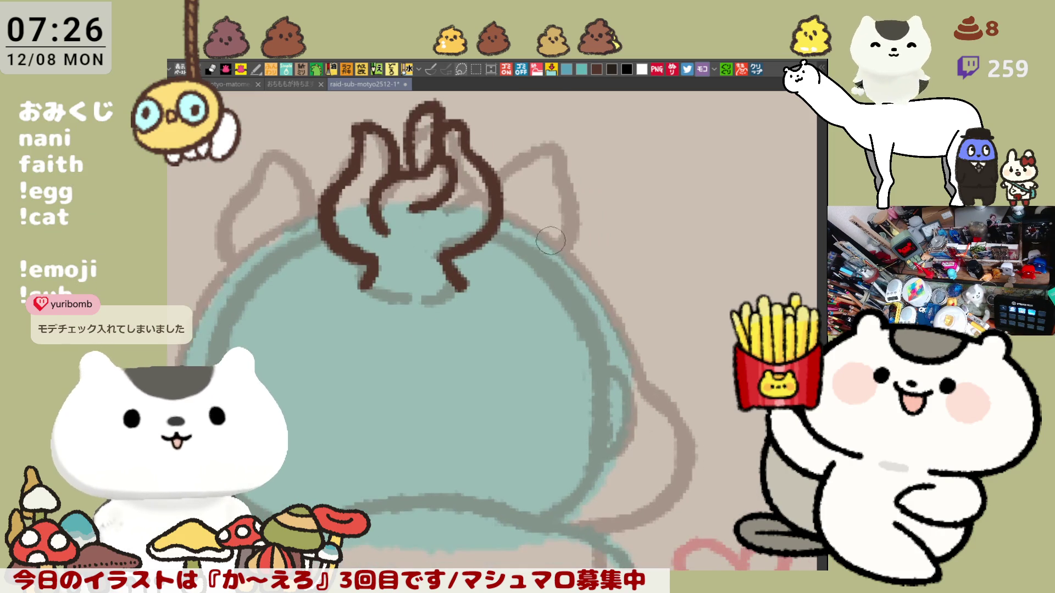
Test brown outline strokes down the head's right edge from the tuft, undoing each attempt to retry.
{"action": "left_click_drag", "start_coordinate": [519, 216], "coordinate": [627, 330]}
{"action": "key", "text": "ctrl+z"}
{"action": "left_click_drag", "start_coordinate": [505, 208], "coordinate": [641, 392]}
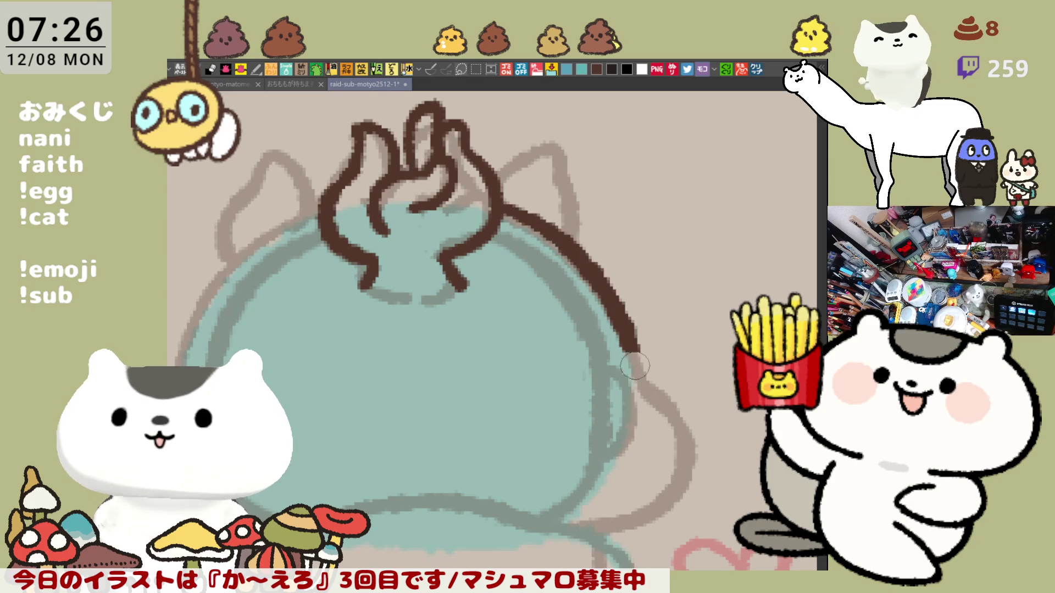
{"action": "key", "text": "ctrl+z"}
{"action": "left_click_drag", "start_coordinate": [494, 211], "coordinate": [628, 387]}
{"action": "key", "text": "ctrl+z"}
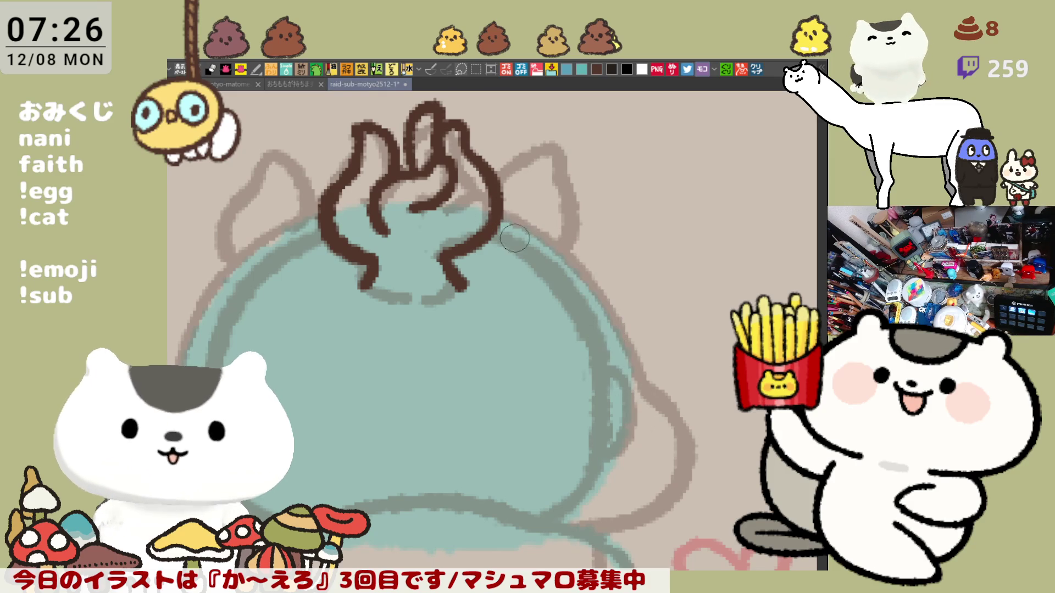
{"action": "left_click_drag", "start_coordinate": [497, 212], "coordinate": [643, 398]}
{"action": "key", "text": "ctrl+z"}
{"action": "left_click_drag", "start_coordinate": [493, 207], "coordinate": [666, 396]}
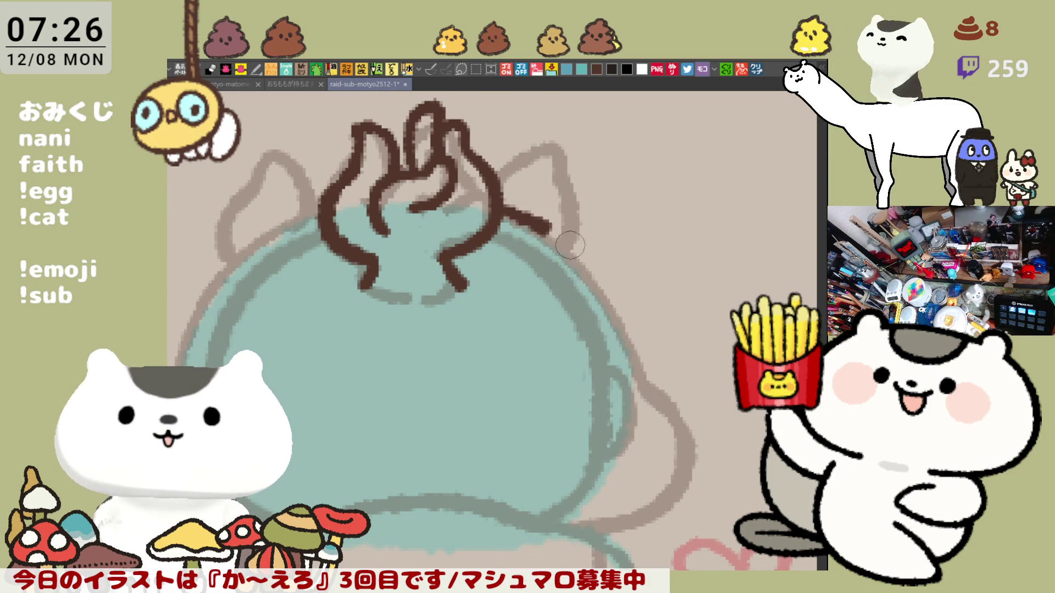
{"action": "key", "text": "ctrl+z"}
{"action": "left_click_drag", "start_coordinate": [494, 210], "coordinate": [646, 388]}
{"action": "key", "text": "ctrl+z"}
{"action": "mouse_move", "coordinate": [498, 210]}
{"action": "left_mouse_down"}
{"action": "mouse_move", "coordinate": [577, 258]}
{"action": "mouse_move", "coordinate": [651, 388]}
{"action": "left_mouse_up"}
{"action": "key", "text": "ctrl+z"}
{"action": "left_click_drag", "start_coordinate": [498, 211], "coordinate": [634, 359]}
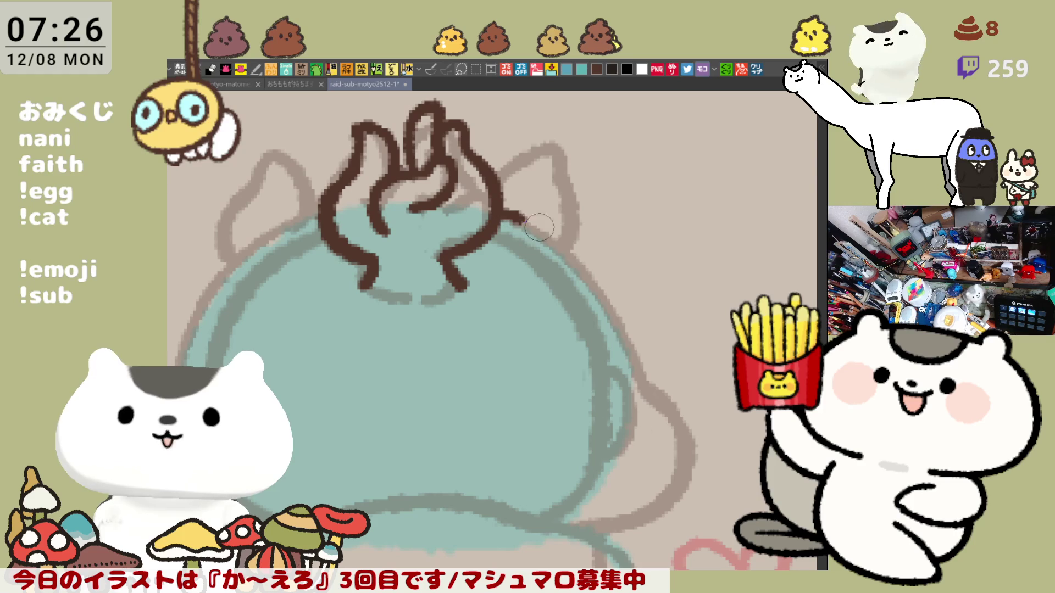
{"action": "key", "text": "ctrl+z"}
{"action": "left_click_drag", "start_coordinate": [494, 210], "coordinate": [642, 395]}
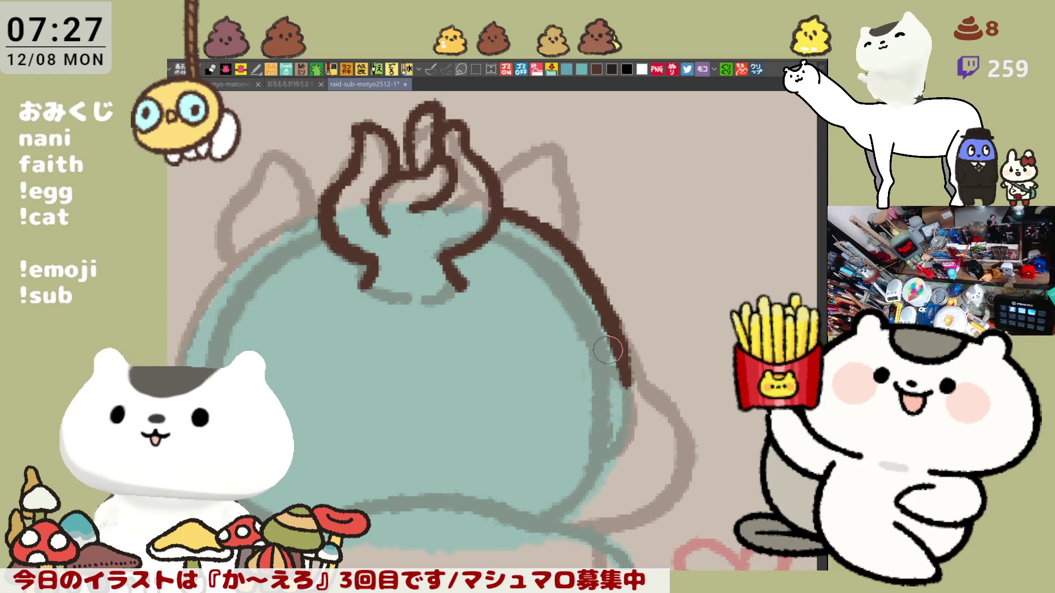
{"action": "key", "text": "ctrl+z"}
{"action": "scroll", "coordinate": [576, 293], "scroll_direction": "down", "scroll_amount": 2}
Ink the dark-brown stroke down the teal head's left edge, redoing it until the curve fits.
{"action": "left_click_drag", "start_coordinate": [575, 293], "coordinate": [462, 264]}
{"action": "scroll", "coordinate": [435, 251], "scroll_direction": "up", "scroll_amount": 3}
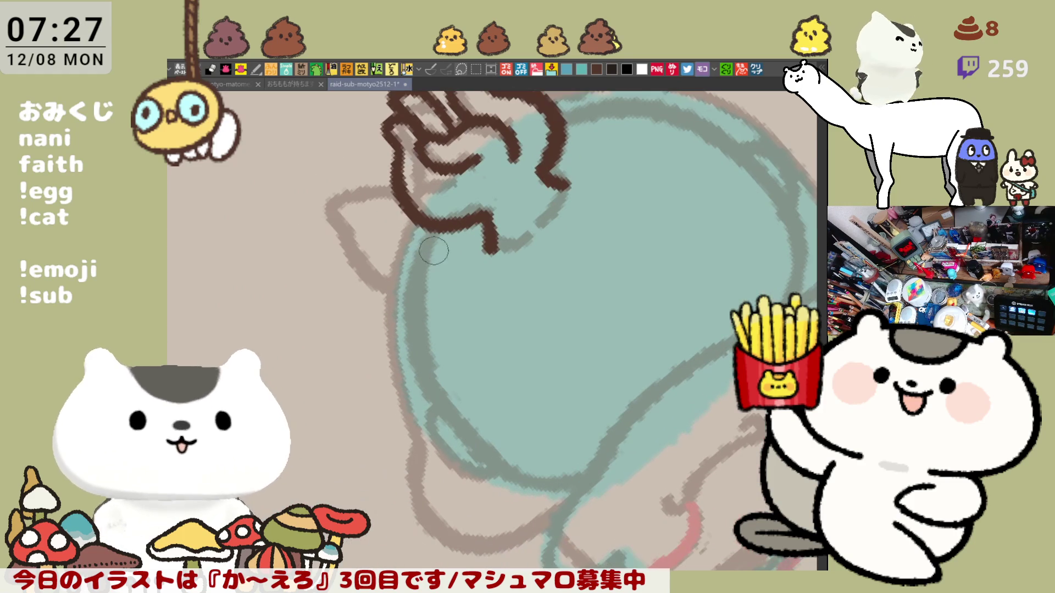
{"action": "left_click_drag", "start_coordinate": [417, 217], "coordinate": [388, 359]}
{"action": "key", "text": "ctrl+z"}
{"action": "left_click_drag", "start_coordinate": [417, 206], "coordinate": [387, 363]}
{"action": "key", "text": "ctrl+z"}
{"action": "left_click_drag", "start_coordinate": [415, 217], "coordinate": [384, 363]}
{"action": "key", "text": "ctrl+z"}
{"action": "left_click_drag", "start_coordinate": [420, 206], "coordinate": [384, 365]}
{"action": "key", "text": "ctrl+z"}
{"action": "left_click_drag", "start_coordinate": [425, 219], "coordinate": [384, 351]}
{"action": "key", "text": "ctrl+z"}
{"action": "left_click_drag", "start_coordinate": [420, 207], "coordinate": [380, 362]}
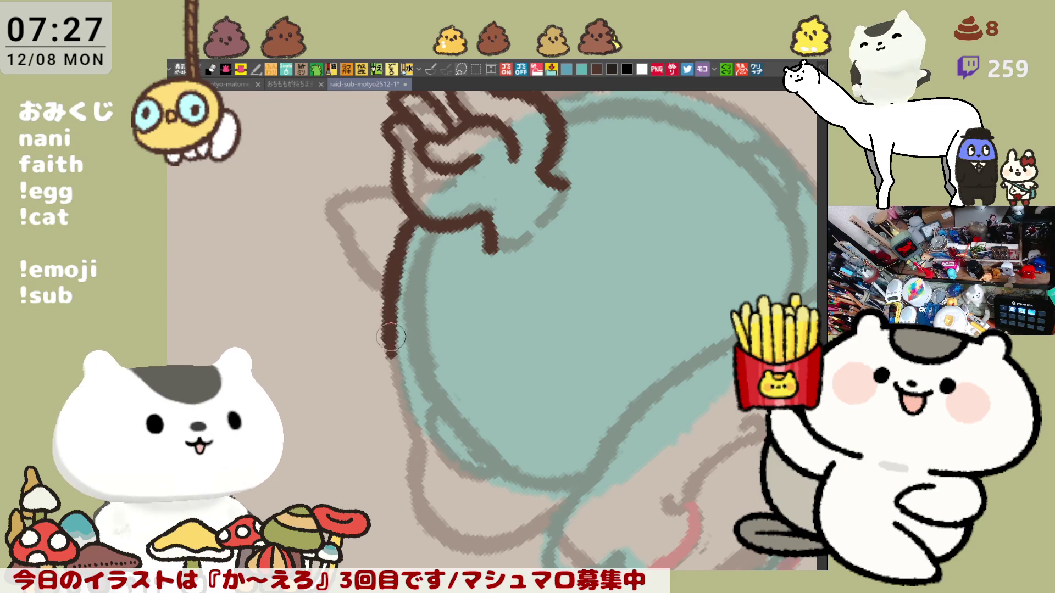
{"action": "key", "text": "ctrl+z"}
{"action": "left_click_drag", "start_coordinate": [417, 206], "coordinate": [384, 370]}
{"action": "key", "text": "ctrl+z"}
{"action": "left_click_drag", "start_coordinate": [420, 198], "coordinate": [389, 342]}
{"action": "key", "text": "ctrl+z"}
{"action": "left_click_drag", "start_coordinate": [417, 206], "coordinate": [388, 371]}
{"action": "key", "text": "ctrl+z"}
{"action": "left_click_drag", "start_coordinate": [417, 202], "coordinate": [407, 394]}
{"action": "key", "text": "ctrl+z"}
{"action": "left_click_drag", "start_coordinate": [419, 206], "coordinate": [398, 396]}
{"action": "key", "text": "ctrl+z"}
{"action": "left_click_drag", "start_coordinate": [419, 220], "coordinate": [409, 403]}
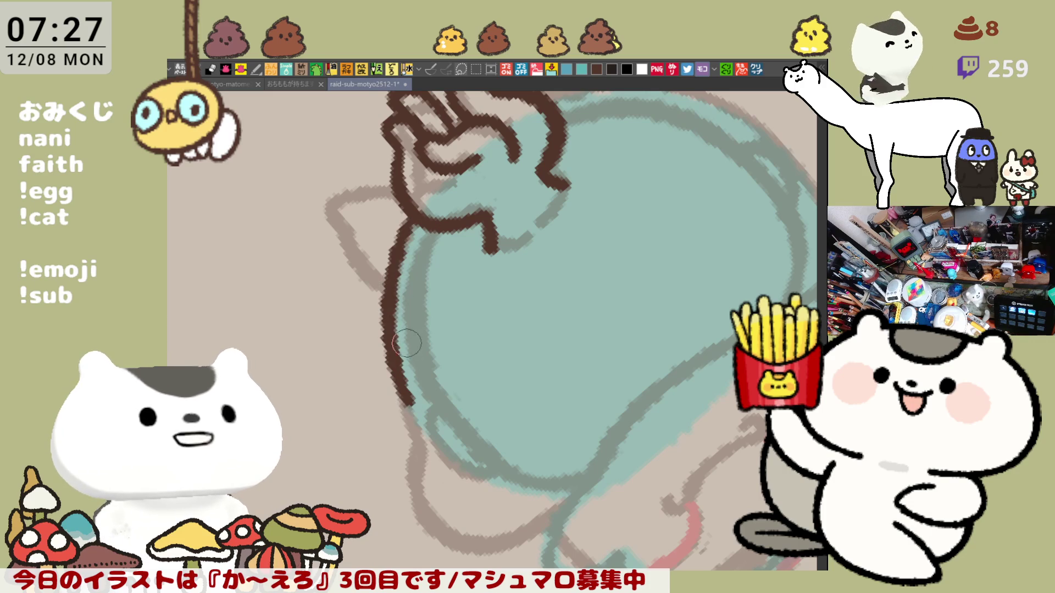
{"action": "key", "text": "ctrl+z"}
{"action": "left_click_drag", "start_coordinate": [416, 208], "coordinate": [405, 412]}
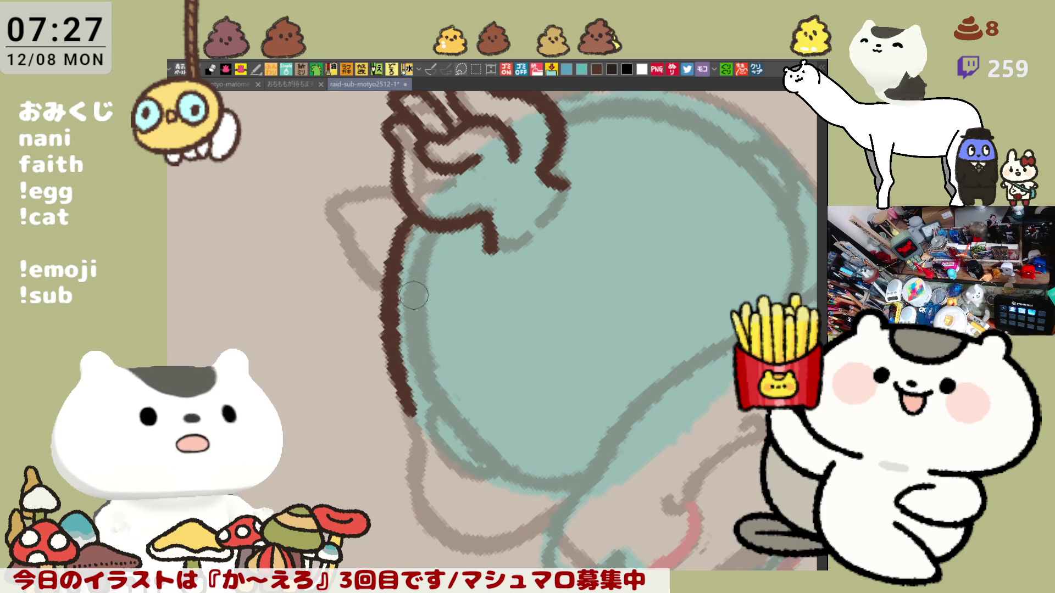
{"action": "key", "text": "ctrl+z"}
{"action": "left_click_drag", "start_coordinate": [414, 215], "coordinate": [387, 329]}
{"action": "key", "text": "ctrl+z"}
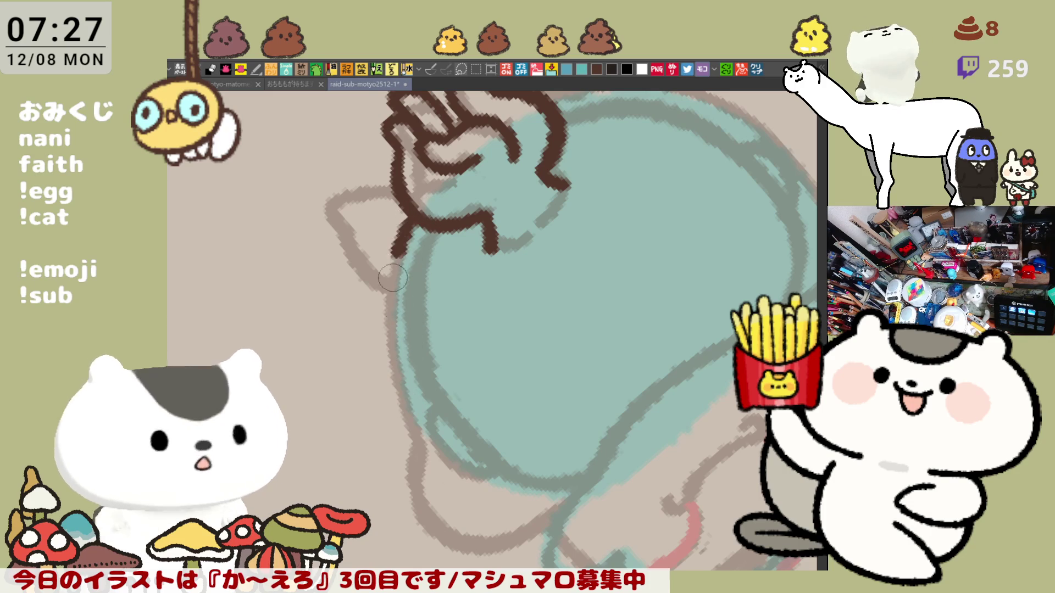
{"action": "left_click_drag", "start_coordinate": [418, 206], "coordinate": [394, 336]}
{"action": "key", "text": "ctrl+z"}
{"action": "left_click_drag", "start_coordinate": [416, 210], "coordinate": [388, 321]}
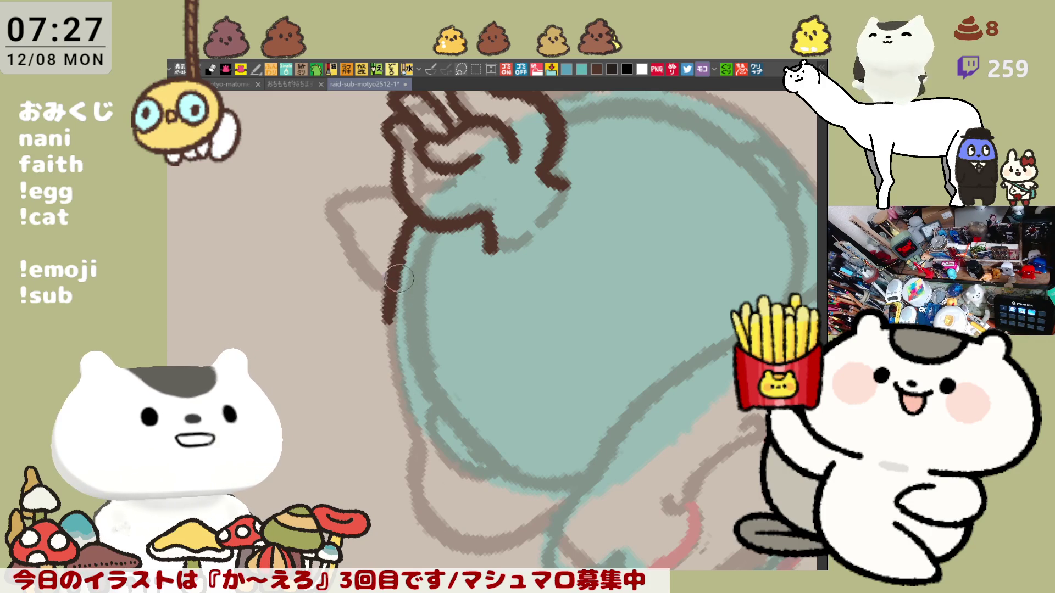
{"action": "key", "text": "ctrl+z"}
{"action": "left_click_drag", "start_coordinate": [416, 218], "coordinate": [388, 387]}
{"action": "key", "text": "ctrl+z"}
{"action": "left_click_drag", "start_coordinate": [416, 214], "coordinate": [394, 344]}
{"action": "key", "text": "ctrl+z"}
{"action": "mouse_move", "coordinate": [419, 213]}
{"action": "left_mouse_down"}
{"action": "mouse_move", "coordinate": [394, 351]}
{"action": "mouse_move", "coordinate": [416, 429]}
{"action": "left_mouse_up"}
{"action": "key", "text": "ctrl+z"}
{"action": "key", "text": "ctrl+z"}
Extend the left-edge outline further down the side of the head.
{"action": "left_click_drag", "start_coordinate": [394, 351], "coordinate": [417, 430]}
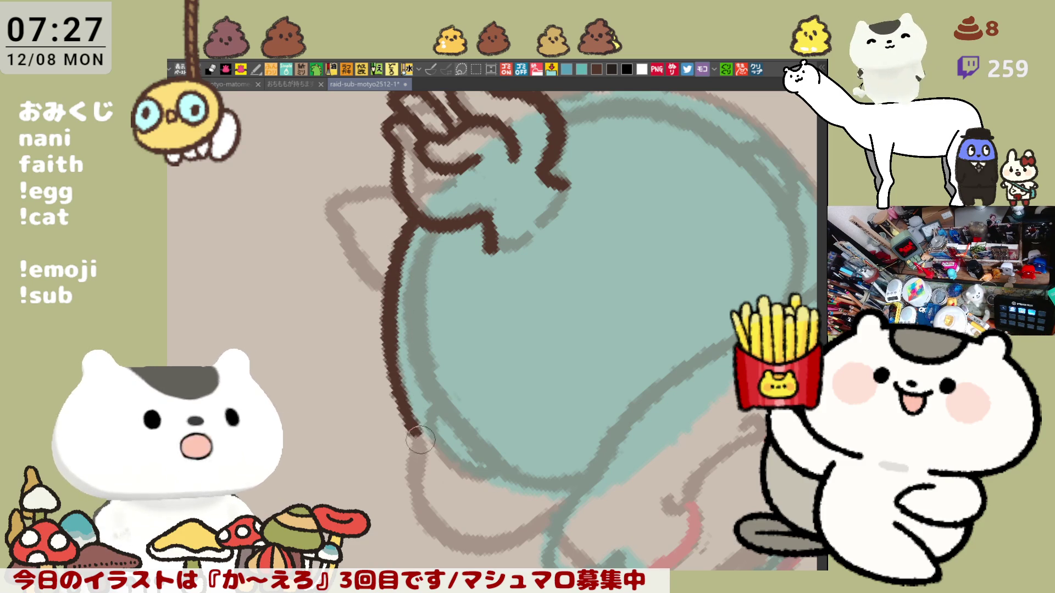
{"action": "left_click_drag", "start_coordinate": [397, 346], "coordinate": [421, 443]}
{"action": "key", "text": "ctrl+z"}
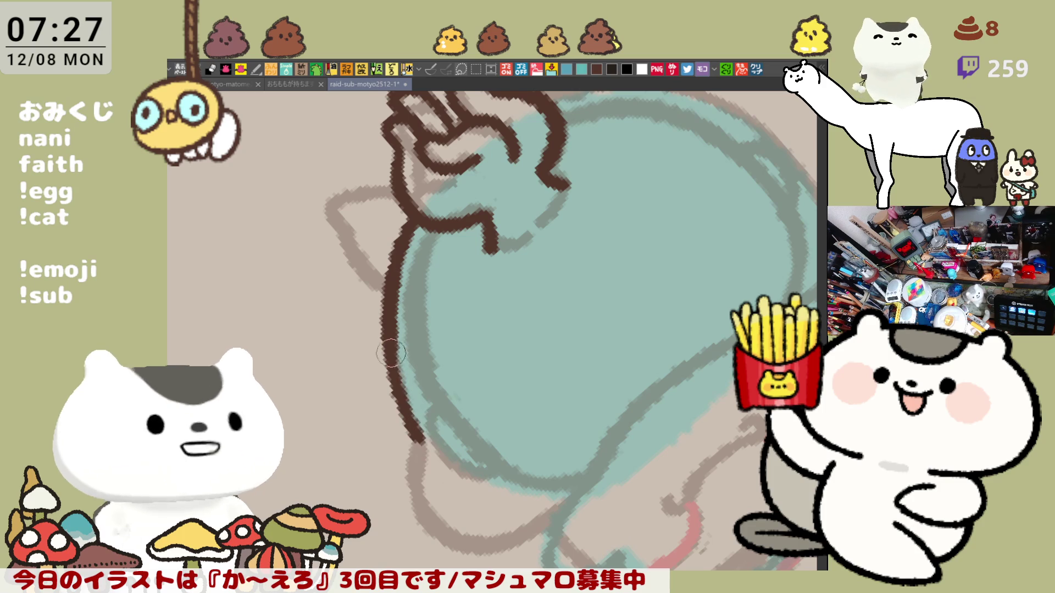
{"action": "mouse_move", "coordinate": [396, 351]}
{"action": "left_mouse_down"}
{"action": "mouse_move", "coordinate": [422, 441]}
{"action": "mouse_move", "coordinate": [351, 263]}
{"action": "mouse_move", "coordinate": [323, 300]}
{"action": "left_mouse_up"}
{"action": "key", "text": "ctrl+z"}
{"action": "left_click_drag", "start_coordinate": [350, 264], "coordinate": [321, 301]}
{"action": "mouse_move", "coordinate": [351, 263]}
{"action": "left_mouse_down"}
{"action": "mouse_move", "coordinate": [325, 313]}
{"action": "mouse_move", "coordinate": [317, 370]}
{"action": "left_mouse_up"}
{"action": "key", "text": "ctrl+z"}
{"action": "key", "text": "ctrl+z"}
{"action": "mouse_move", "coordinate": [358, 248]}
{"action": "left_mouse_down"}
{"action": "mouse_move", "coordinate": [324, 282]}
{"action": "mouse_move", "coordinate": [336, 388]}
{"action": "left_mouse_up"}
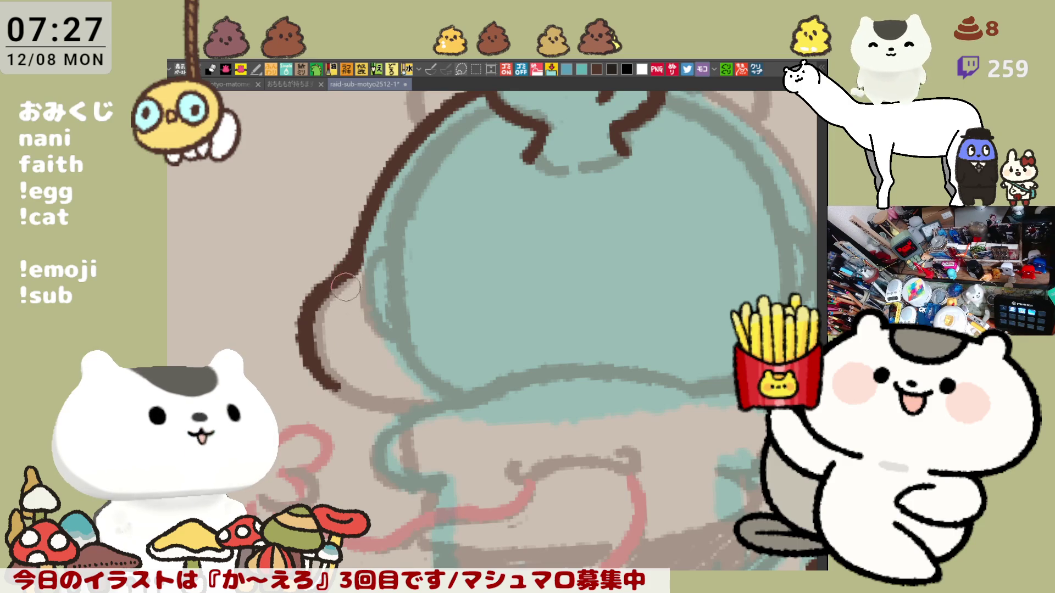
Ink the bottom curve of the teal head in dark brown.
{"action": "left_click_drag", "start_coordinate": [314, 357], "coordinate": [404, 408]}
{"action": "key", "text": "ctrl+z"}
{"action": "mouse_move", "coordinate": [311, 353]}
{"action": "left_mouse_down"}
{"action": "mouse_move", "coordinate": [412, 408]}
{"action": "mouse_move", "coordinate": [447, 410]}
{"action": "left_mouse_up"}
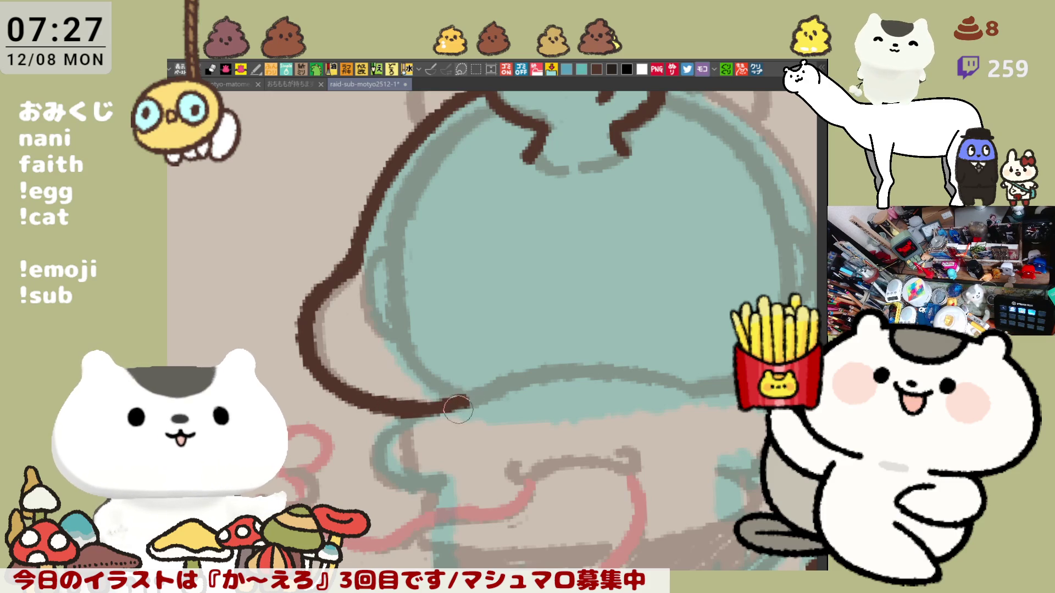
Try strokes along the left edge of the teal body, undoing each rejected attempt.
{"action": "mouse_move", "coordinate": [402, 410]}
{"action": "left_mouse_down"}
{"action": "mouse_move", "coordinate": [457, 389]}
{"action": "mouse_move", "coordinate": [395, 259]}
{"action": "mouse_move", "coordinate": [461, 276]}
{"action": "left_mouse_up"}
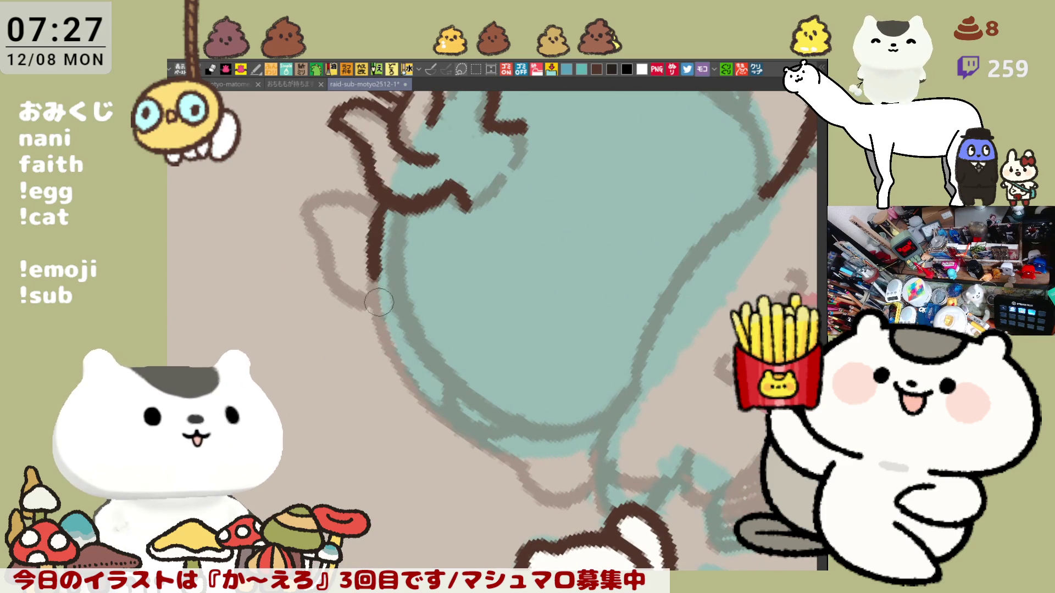
{"action": "left_click_drag", "start_coordinate": [382, 195], "coordinate": [390, 358]}
{"action": "key", "text": "ctrl+z"}
{"action": "left_click_drag", "start_coordinate": [379, 198], "coordinate": [402, 377]}
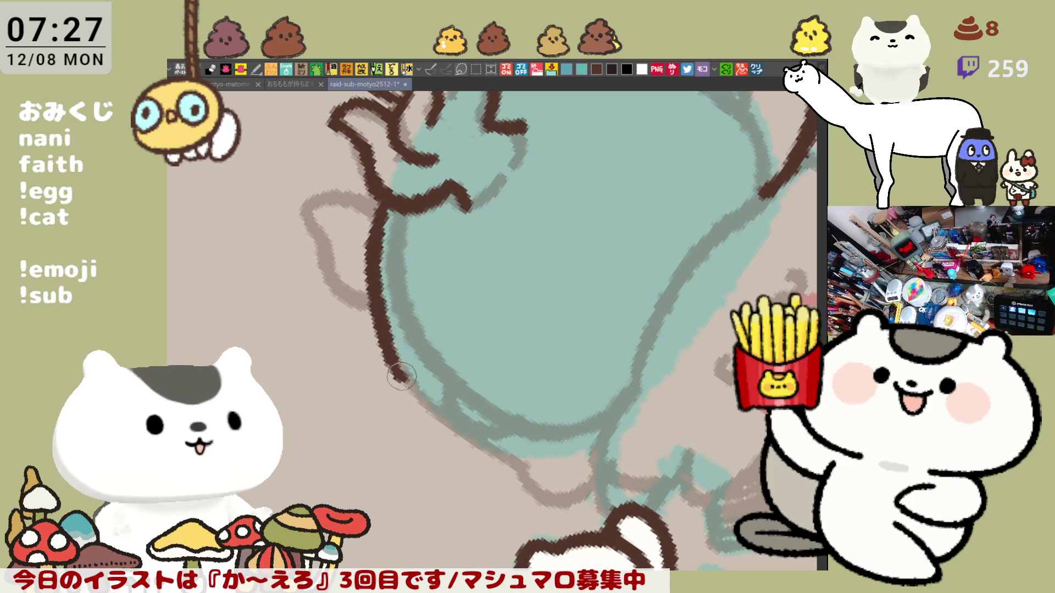
{"action": "key", "text": "ctrl+z"}
{"action": "left_click_drag", "start_coordinate": [384, 190], "coordinate": [390, 351]}
{"action": "key", "text": "ctrl+z"}
{"action": "mouse_move", "coordinate": [380, 192]}
{"action": "left_mouse_down"}
{"action": "mouse_move", "coordinate": [385, 302]}
{"action": "mouse_move", "coordinate": [429, 412]}
{"action": "left_mouse_up"}
{"action": "key", "text": "ctrl+z"}
{"action": "left_click_drag", "start_coordinate": [367, 307], "coordinate": [441, 416]}
{"action": "key", "text": "ctrl+z"}
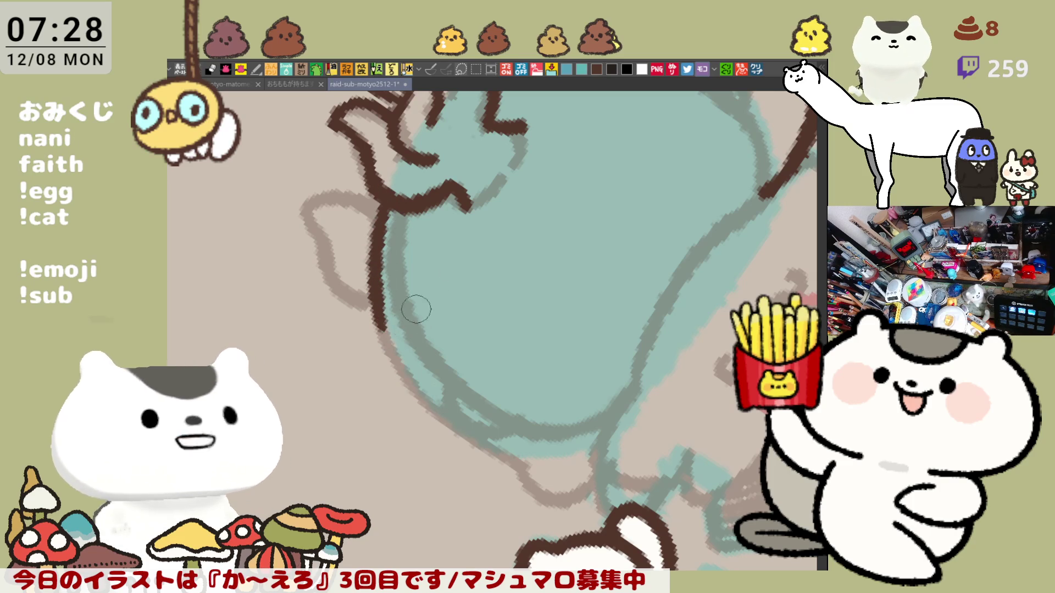
{"action": "scroll", "coordinate": [412, 306], "scroll_direction": "down", "scroll_amount": 2}
Finish the left body outline, thicken it, and ink the lower-left curve.
{"action": "left_click_drag", "start_coordinate": [365, 182], "coordinate": [408, 363]}
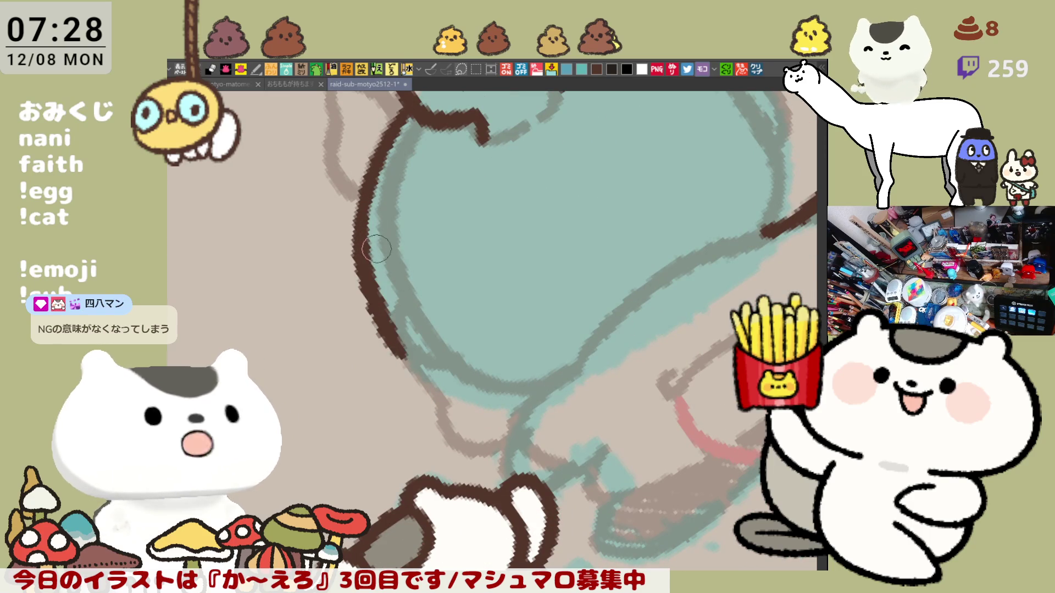
{"action": "key", "text": "ctrl+z"}
{"action": "left_click_drag", "start_coordinate": [369, 174], "coordinate": [410, 356]}
{"action": "key", "text": "ctrl+z"}
{"action": "left_click_drag", "start_coordinate": [368, 175], "coordinate": [412, 367]}
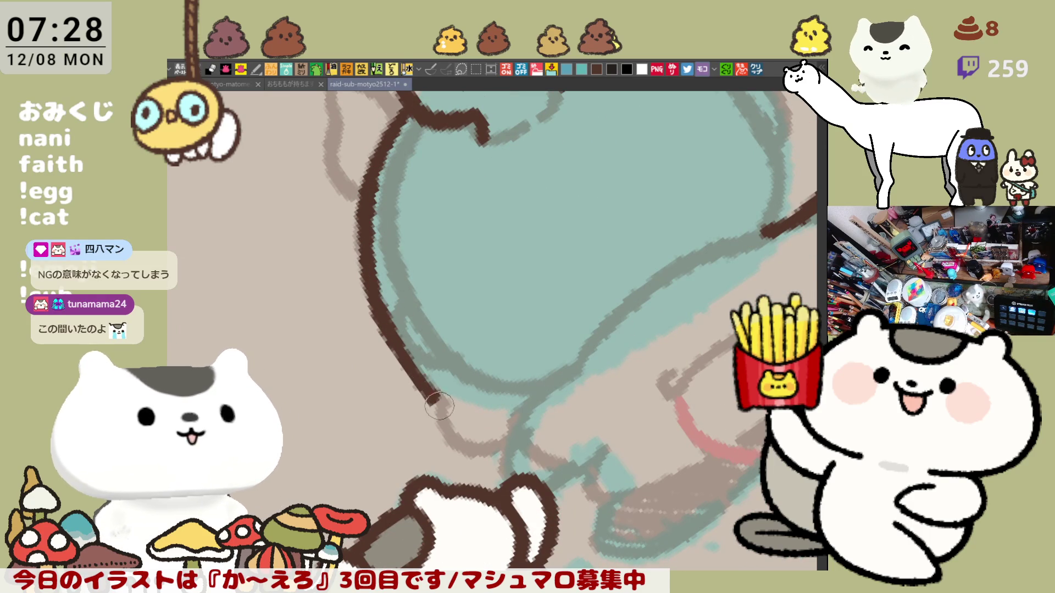
{"action": "left_click_drag", "start_coordinate": [389, 326], "coordinate": [430, 398]}
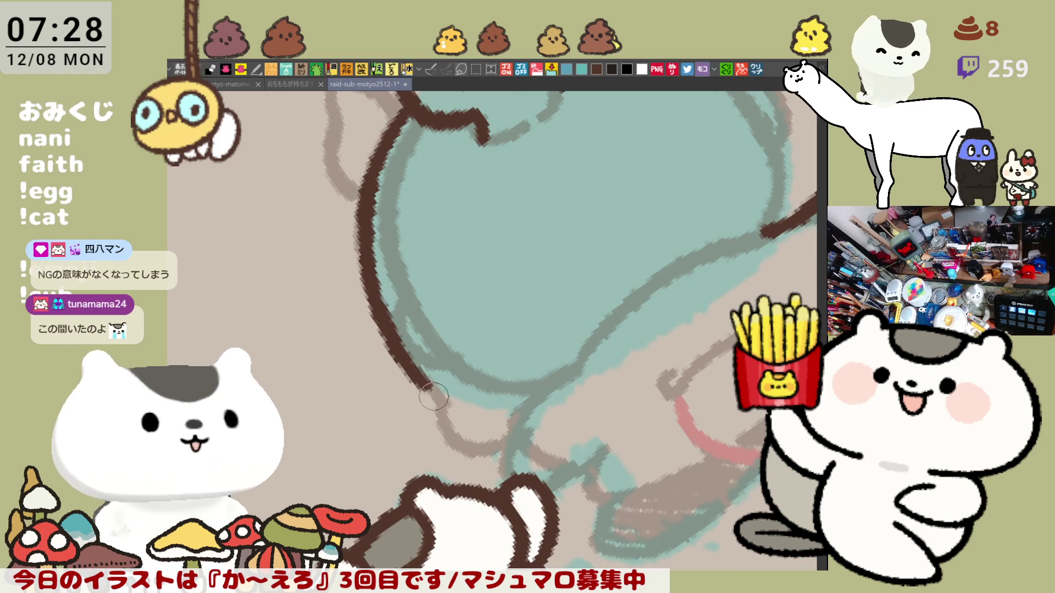
{"action": "mouse_move", "coordinate": [478, 311]}
{"action": "left_mouse_down"}
{"action": "mouse_move", "coordinate": [577, 380]}
{"action": "mouse_move", "coordinate": [330, 370]}
{"action": "mouse_move", "coordinate": [378, 433]}
{"action": "left_mouse_up"}
{"action": "key", "text": "ctrl+z"}
{"action": "left_click_drag", "start_coordinate": [319, 375], "coordinate": [377, 433]}
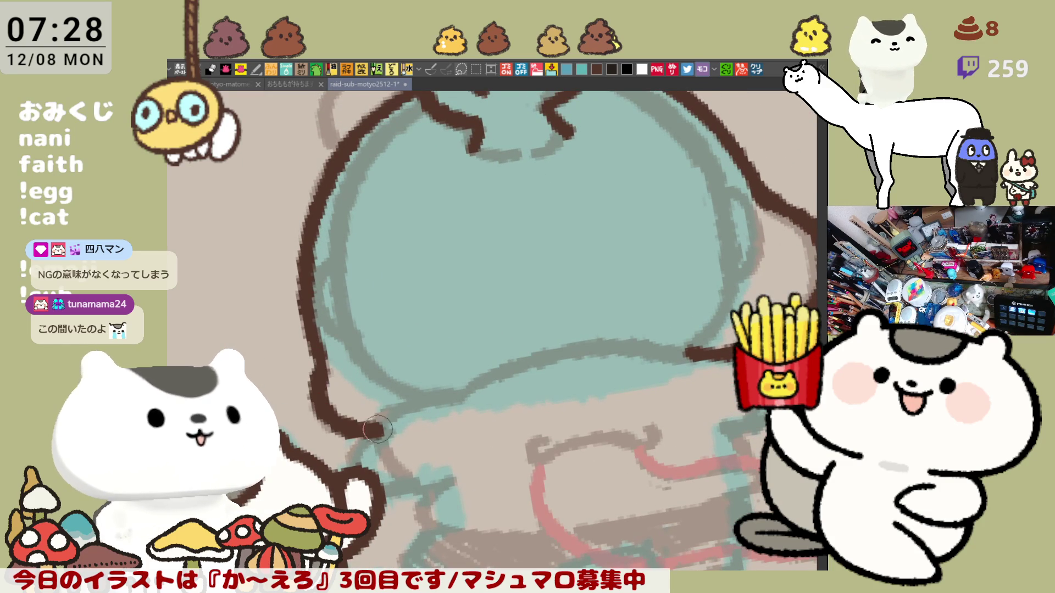
{"action": "mouse_move", "coordinate": [426, 352]}
{"action": "left_mouse_down"}
{"action": "mouse_move", "coordinate": [420, 393]}
{"action": "mouse_move", "coordinate": [497, 268]}
{"action": "left_mouse_up"}
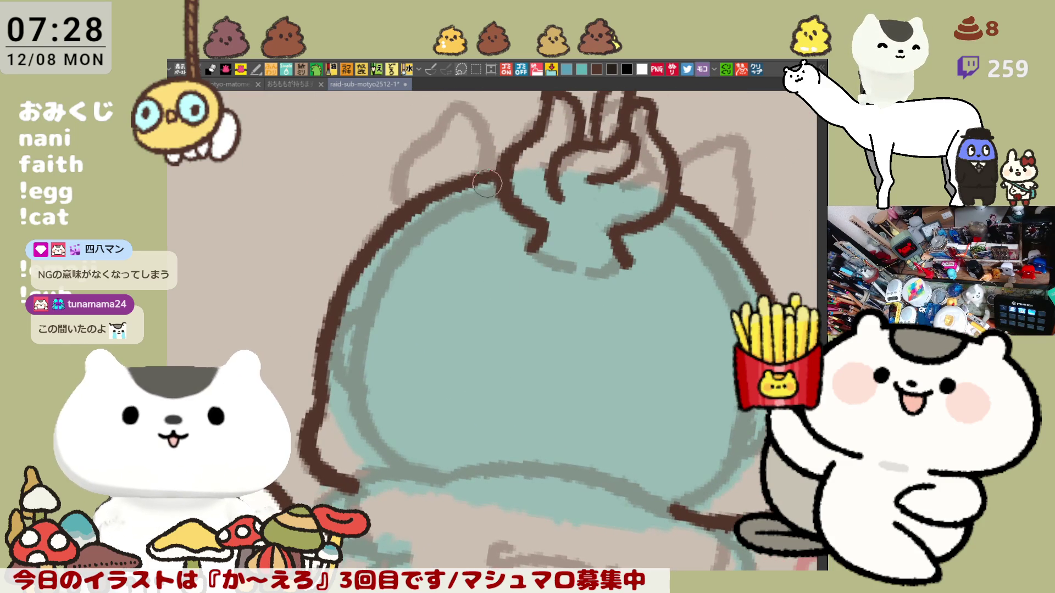
Rework the short lower strokes beside the head and extend the right stroke downward.
{"action": "left_click_drag", "start_coordinate": [496, 173], "coordinate": [502, 249]}
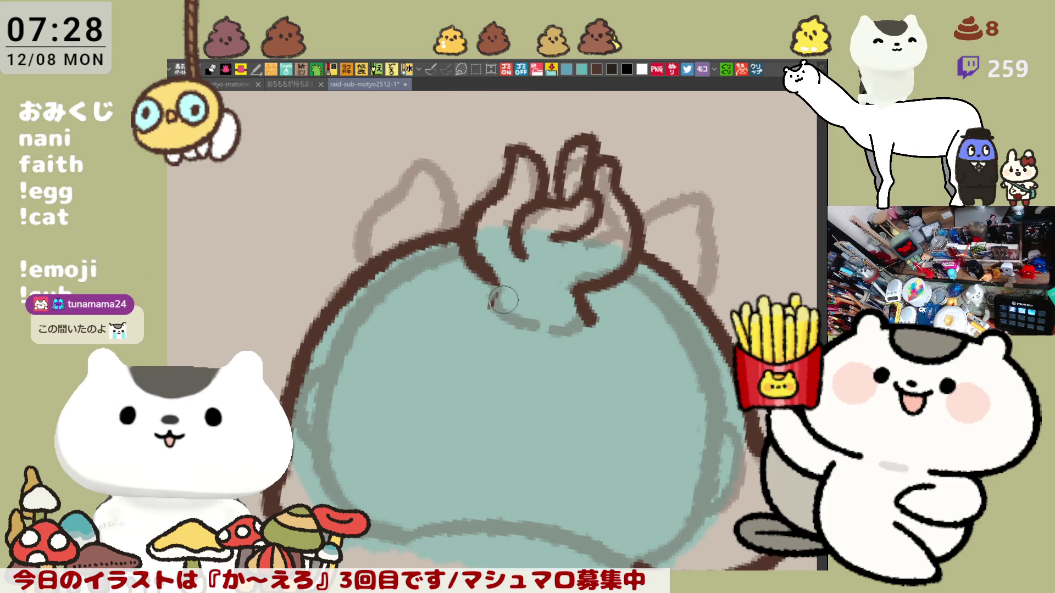
{"action": "left_click_drag", "start_coordinate": [495, 283], "coordinate": [495, 283]}
{"action": "key", "text": "ctrl+z"}
{"action": "key", "text": "ctrl+z"}
{"action": "left_click_drag", "start_coordinate": [578, 284], "coordinate": [584, 323]}
{"action": "key", "text": "ctrl+z"}
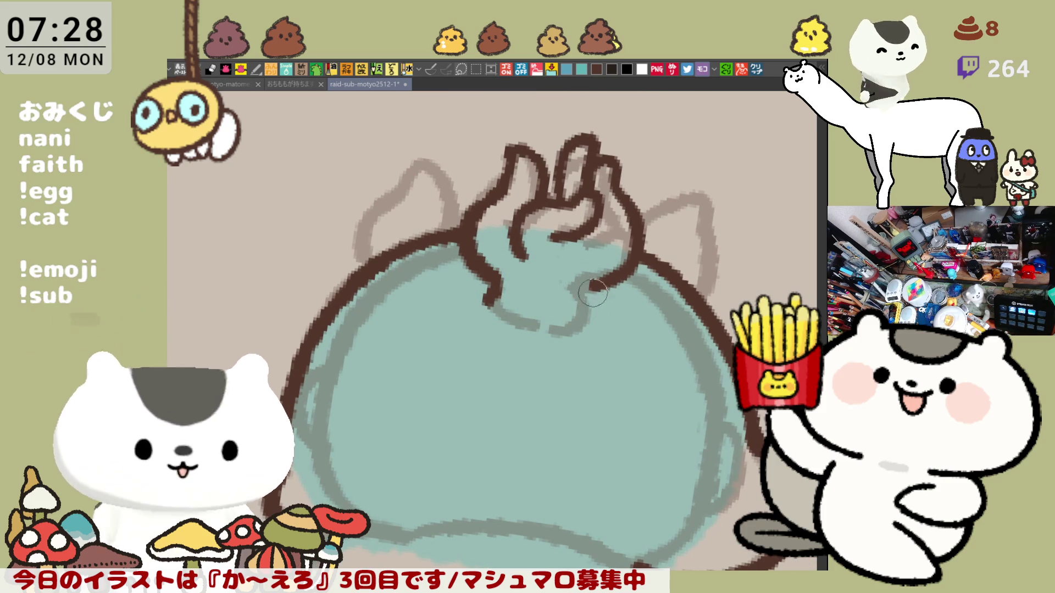
{"action": "left_click_drag", "start_coordinate": [595, 282], "coordinate": [583, 311]}
{"action": "left_click_drag", "start_coordinate": [493, 150], "coordinate": [502, 188]}
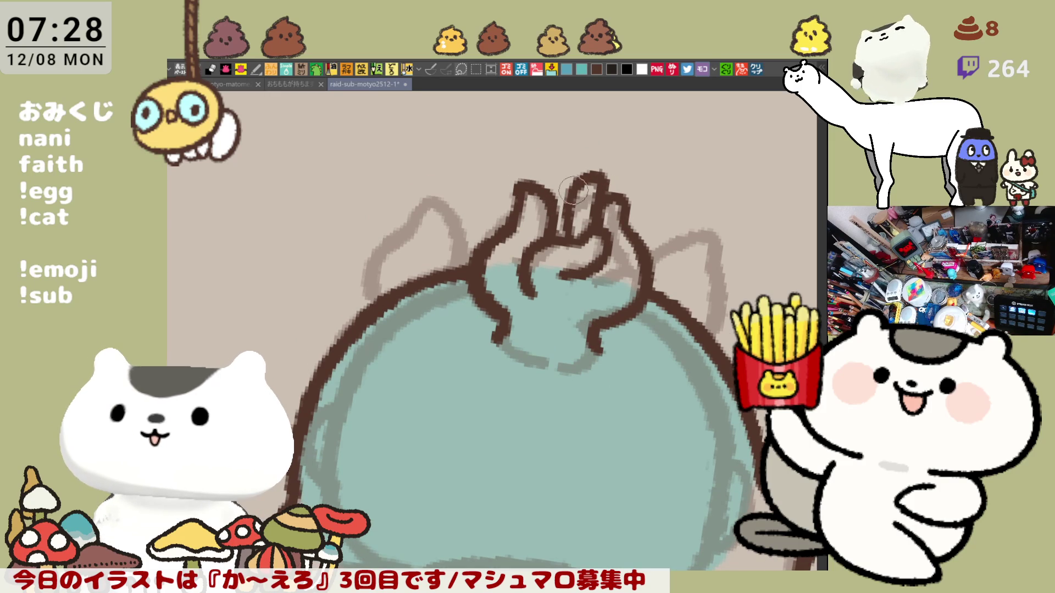
Ink the top tuft strokes in dark brown over the sketch lines.
{"action": "left_click_drag", "start_coordinate": [599, 178], "coordinate": [633, 185]}
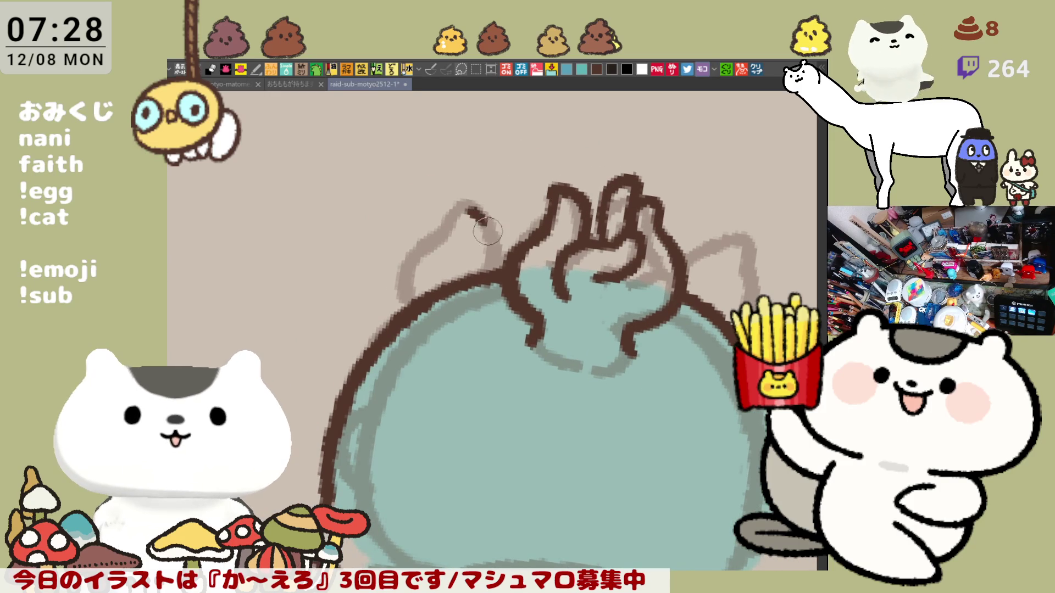
{"action": "left_click_drag", "start_coordinate": [469, 212], "coordinate": [499, 276]}
{"action": "key", "text": "ctrl+z"}
{"action": "left_click_drag", "start_coordinate": [464, 200], "coordinate": [489, 268]}
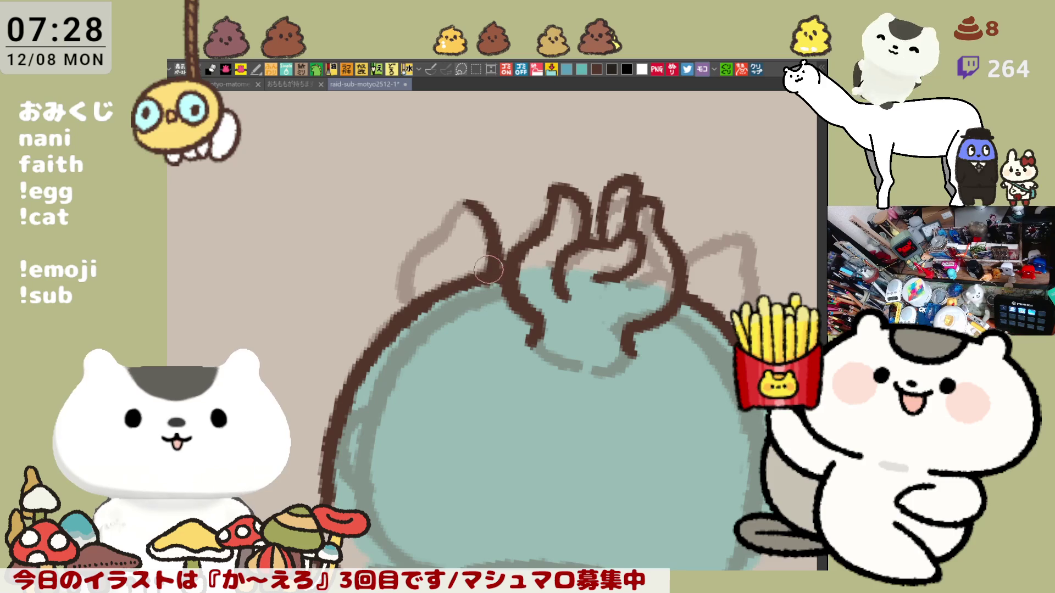
{"action": "key", "text": "ctrl+z"}
{"action": "left_click_drag", "start_coordinate": [464, 191], "coordinate": [493, 281]}
{"action": "key", "text": "ctrl+z"}
{"action": "left_click_drag", "start_coordinate": [464, 198], "coordinate": [478, 272]}
Trace the left ear outline and its lower edge in brown, redoing strokes until they fit.
{"action": "mouse_move", "coordinate": [467, 206]}
{"action": "left_mouse_down"}
{"action": "mouse_move", "coordinate": [397, 272]}
{"action": "mouse_move", "coordinate": [408, 290]}
{"action": "left_mouse_up"}
{"action": "key", "text": "ctrl+z"}
{"action": "left_click_drag", "start_coordinate": [465, 200], "coordinate": [388, 309]}
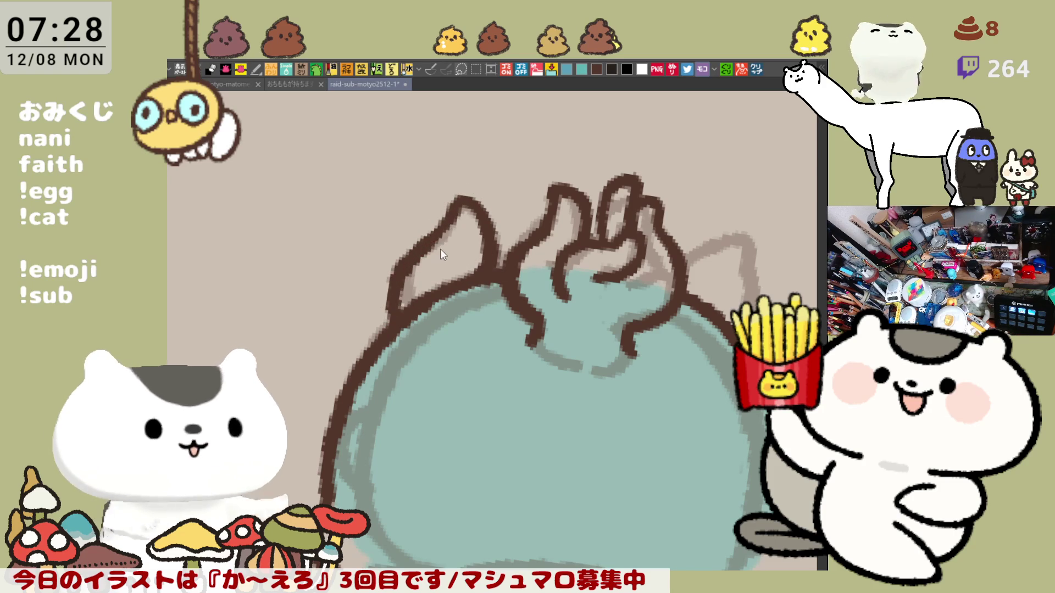
{"action": "key", "text": "ctrl+z"}
{"action": "mouse_move", "coordinate": [466, 201]}
{"action": "left_mouse_down"}
{"action": "mouse_move", "coordinate": [408, 260]}
{"action": "mouse_move", "coordinate": [391, 305]}
{"action": "left_mouse_up"}
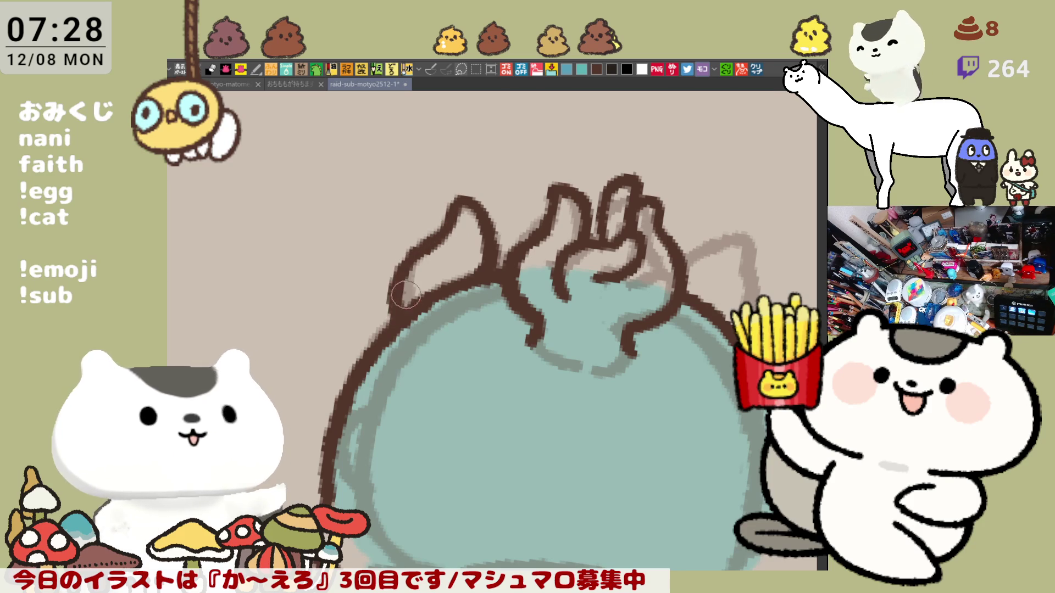
{"action": "key", "text": "ctrl+z"}
{"action": "left_click_drag", "start_coordinate": [429, 243], "coordinate": [398, 309]}
{"action": "key", "text": "ctrl+z"}
{"action": "left_click_drag", "start_coordinate": [428, 243], "coordinate": [400, 316]}
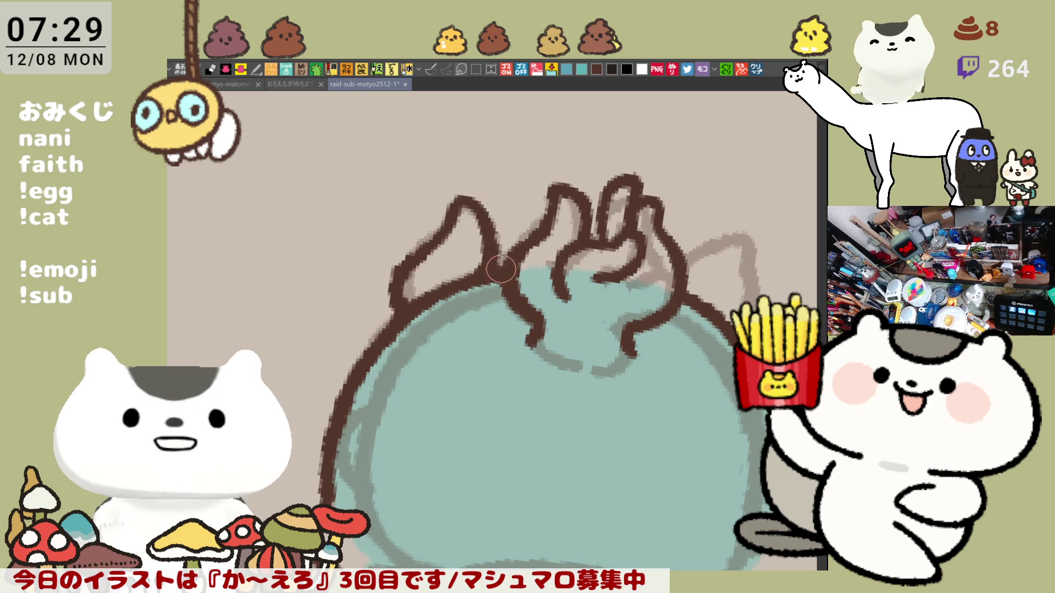
{"action": "scroll", "coordinate": [518, 280], "scroll_direction": "down", "scroll_amount": 2}
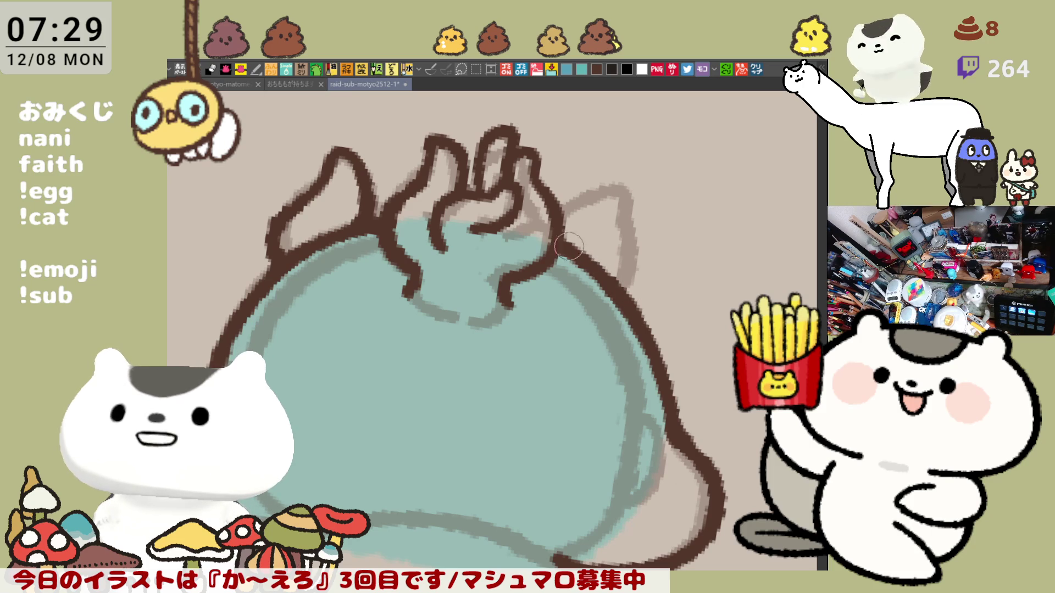
{"action": "scroll", "coordinate": [556, 230], "scroll_direction": "down", "scroll_amount": 2}
{"action": "scroll", "coordinate": [544, 241], "scroll_direction": "down", "scroll_amount": 2}
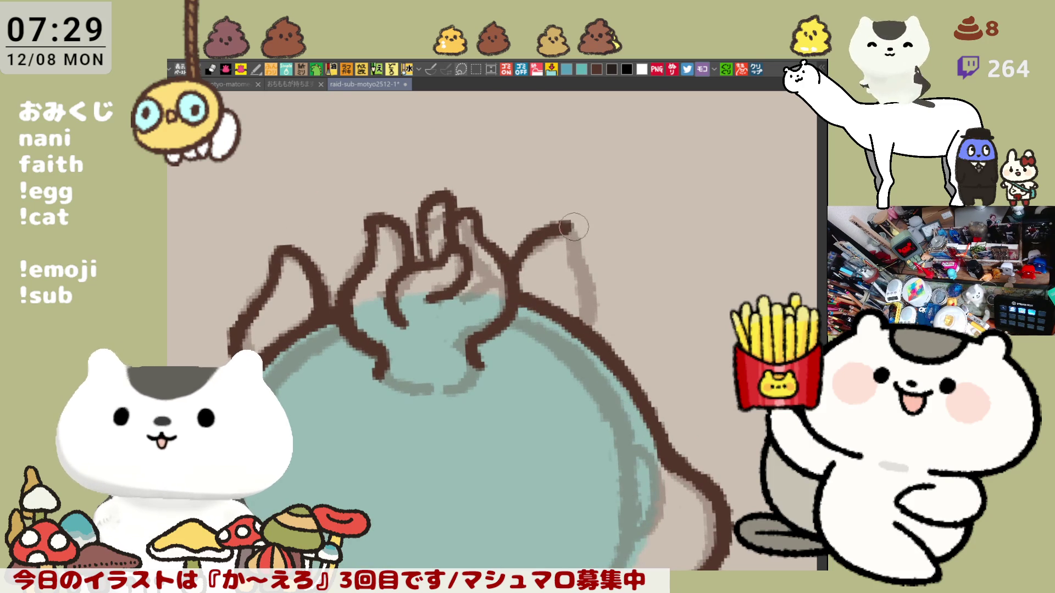
Ink the right ear's edges in dark brown, clearing failed strokes and redrawing until clean.
{"action": "mouse_move", "coordinate": [510, 279]}
{"action": "left_mouse_down"}
{"action": "mouse_move", "coordinate": [584, 235]}
{"action": "mouse_move", "coordinate": [591, 331]}
{"action": "left_mouse_up"}
{"action": "key", "text": "ctrl+z"}
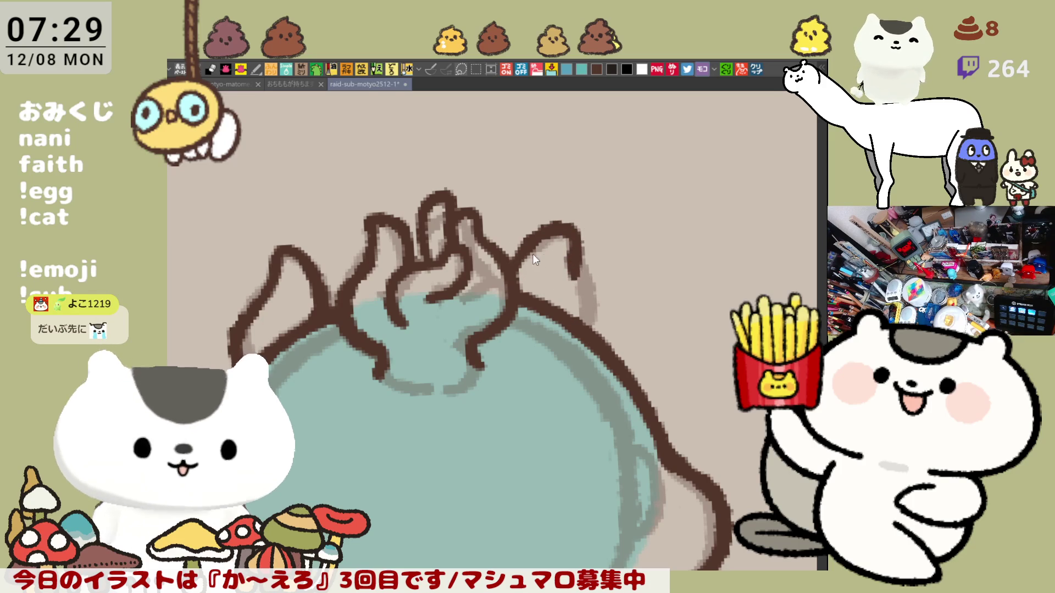
{"action": "key", "text": "ctrl+z"}
{"action": "key", "text": "ctrl+y"}
{"action": "key", "text": "ctrl+z"}
{"action": "left_click_drag", "start_coordinate": [517, 279], "coordinate": [587, 247]}
{"action": "key", "text": "ctrl+z"}
{"action": "mouse_move", "coordinate": [515, 282]}
{"action": "left_mouse_down"}
{"action": "mouse_move", "coordinate": [572, 229]}
{"action": "mouse_move", "coordinate": [590, 241]}
{"action": "mouse_move", "coordinate": [590, 330]}
{"action": "left_mouse_up"}
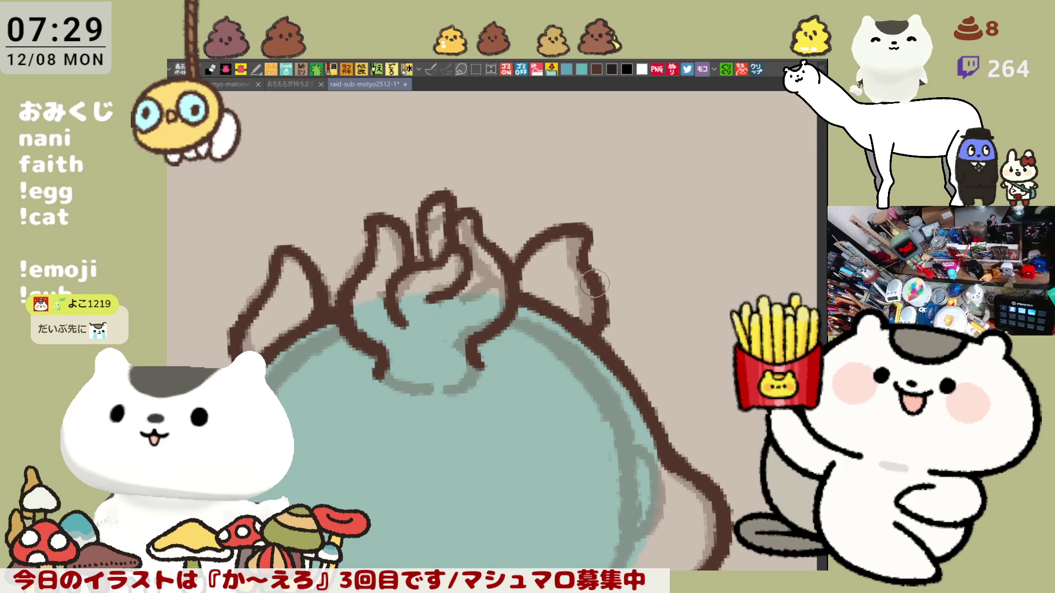
{"action": "key", "text": "ctrl+z"}
{"action": "key", "text": "ctrl+z"}
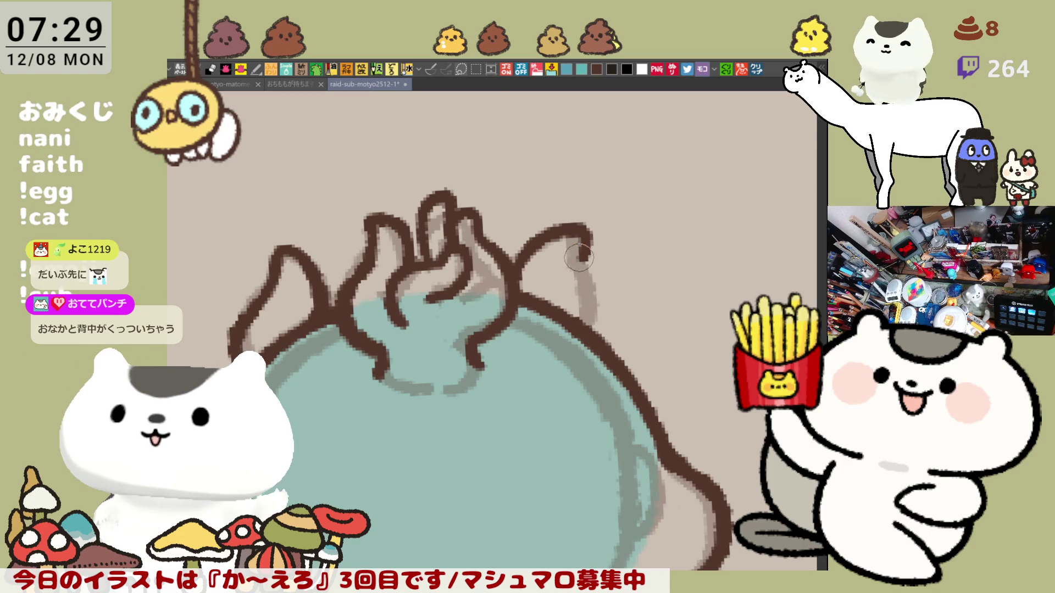
{"action": "left_click_drag", "start_coordinate": [579, 258], "coordinate": [590, 332]}
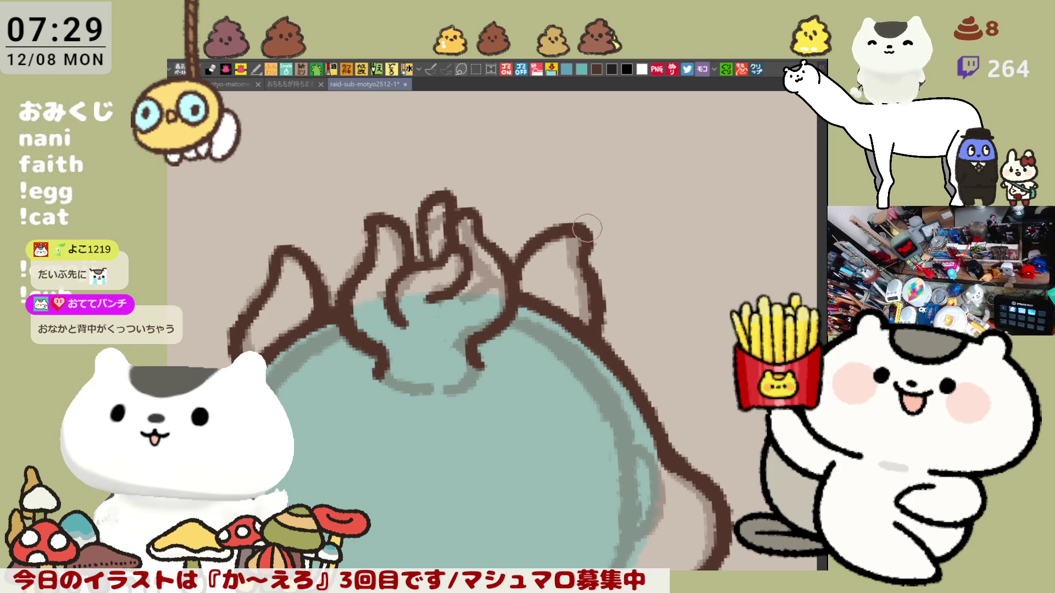
{"action": "key", "text": "asciicircum"}
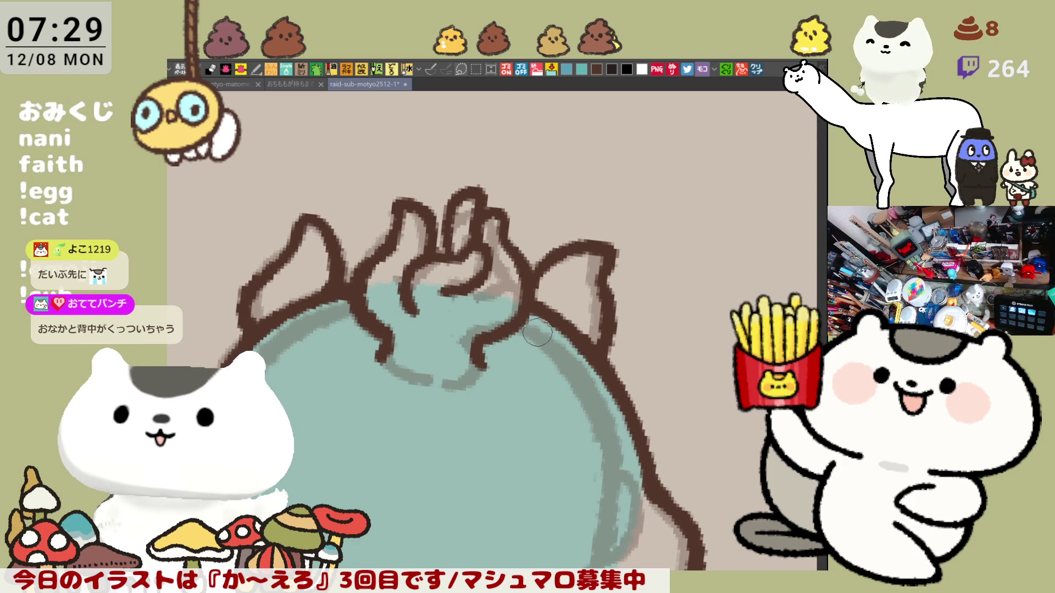
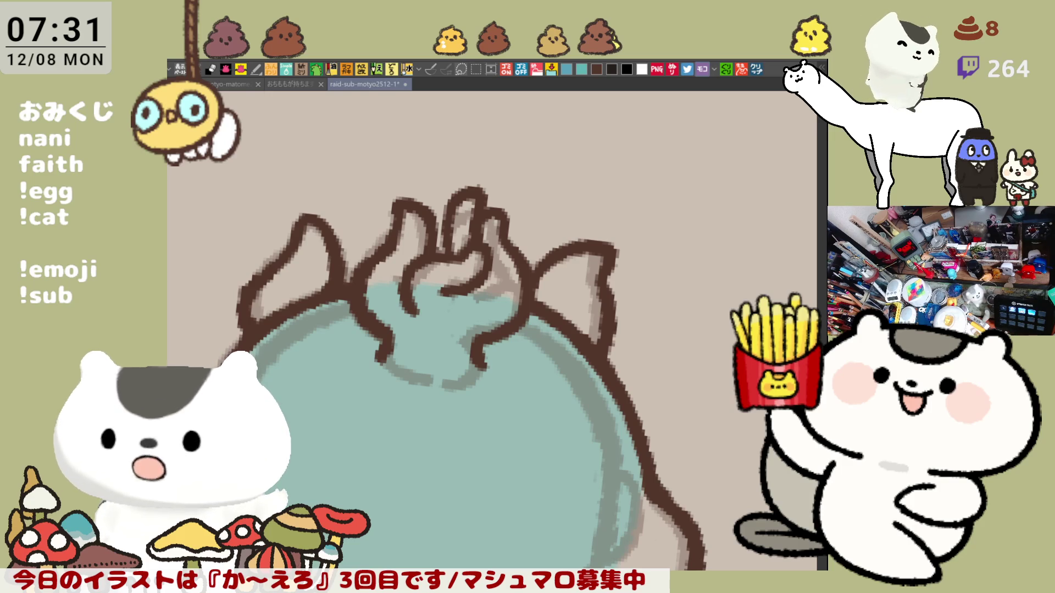
{"action": "scroll", "coordinate": [510, 439], "scroll_direction": "down", "scroll_amount": 3}
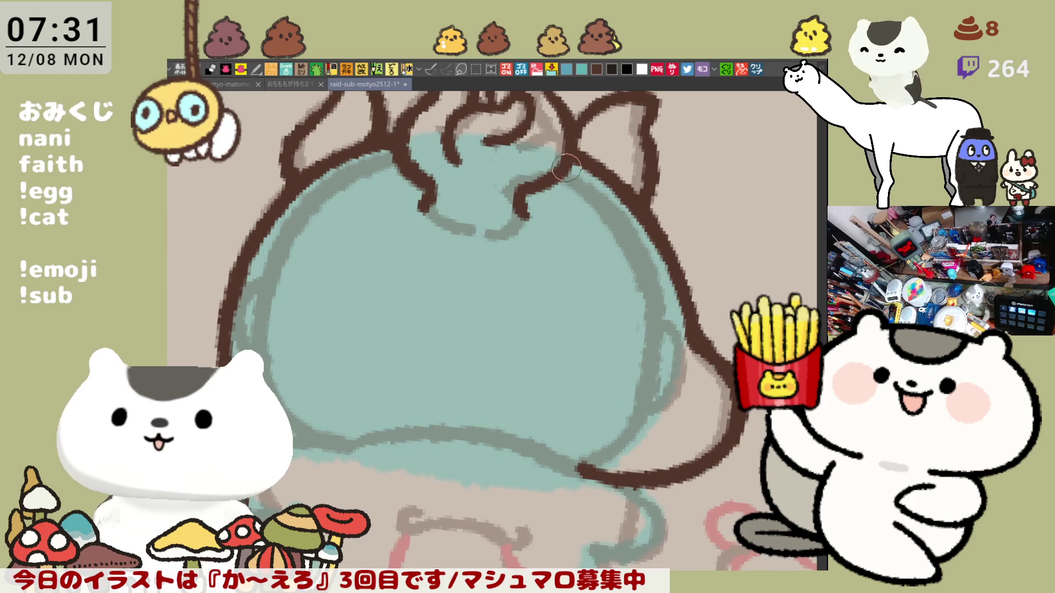
Draw and touch up the brown outline along the body's right side, checking it mirrored.
{"action": "left_click_drag", "start_coordinate": [568, 177], "coordinate": [660, 330]}
{"action": "key", "text": "ctrl+z"}
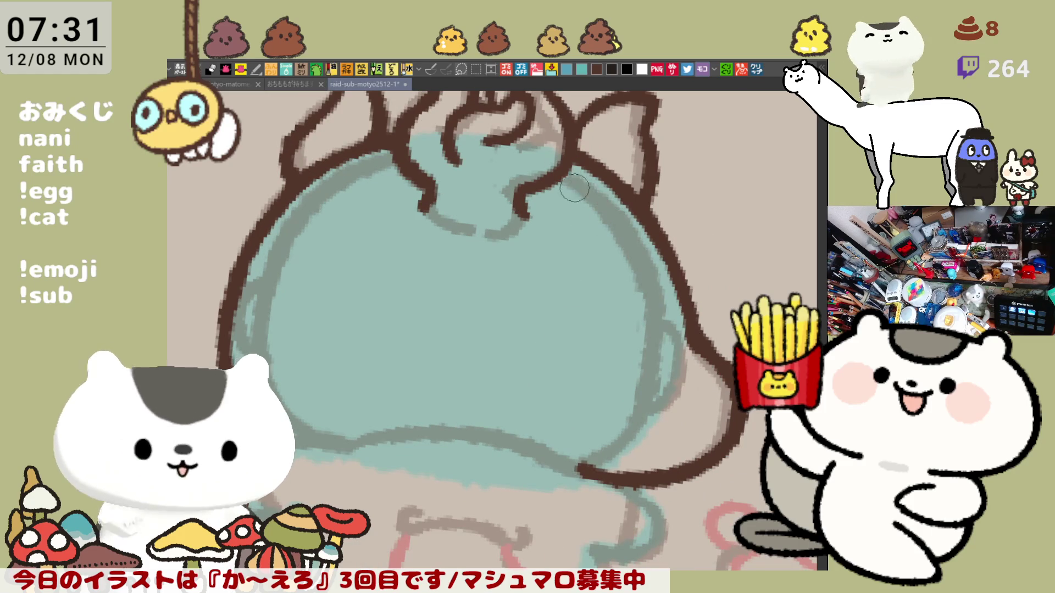
{"action": "left_click_drag", "start_coordinate": [543, 161], "coordinate": [659, 334]}
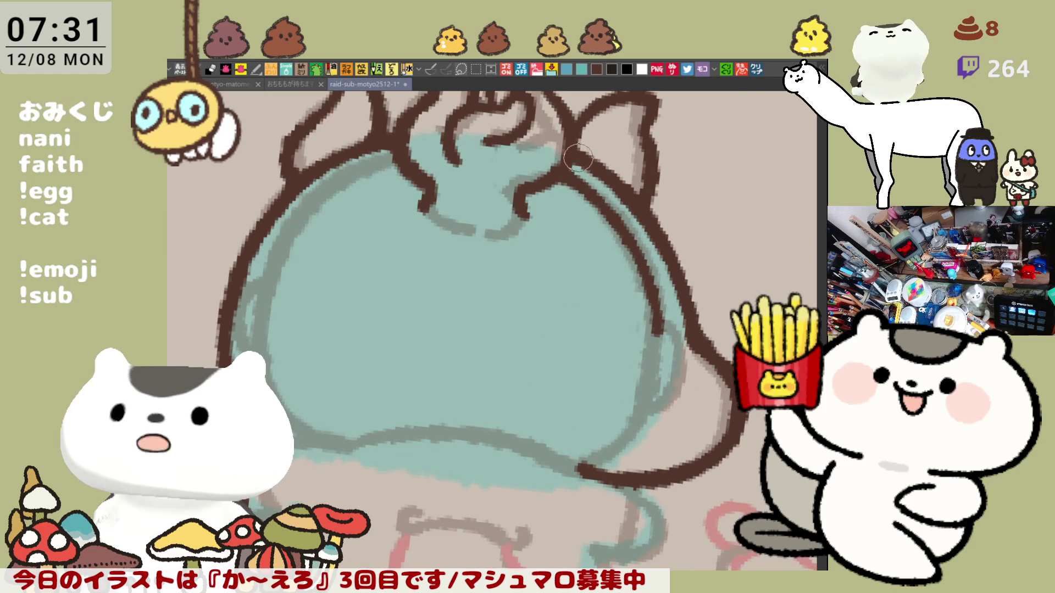
{"action": "key", "text": "h"}
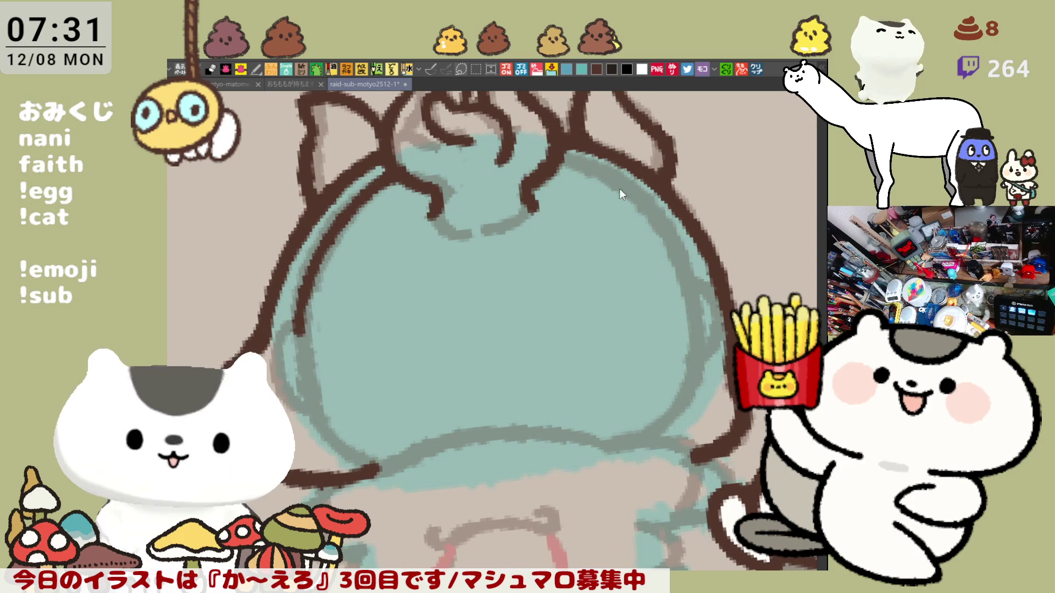
{"action": "left_click_drag", "start_coordinate": [552, 153], "coordinate": [688, 276]}
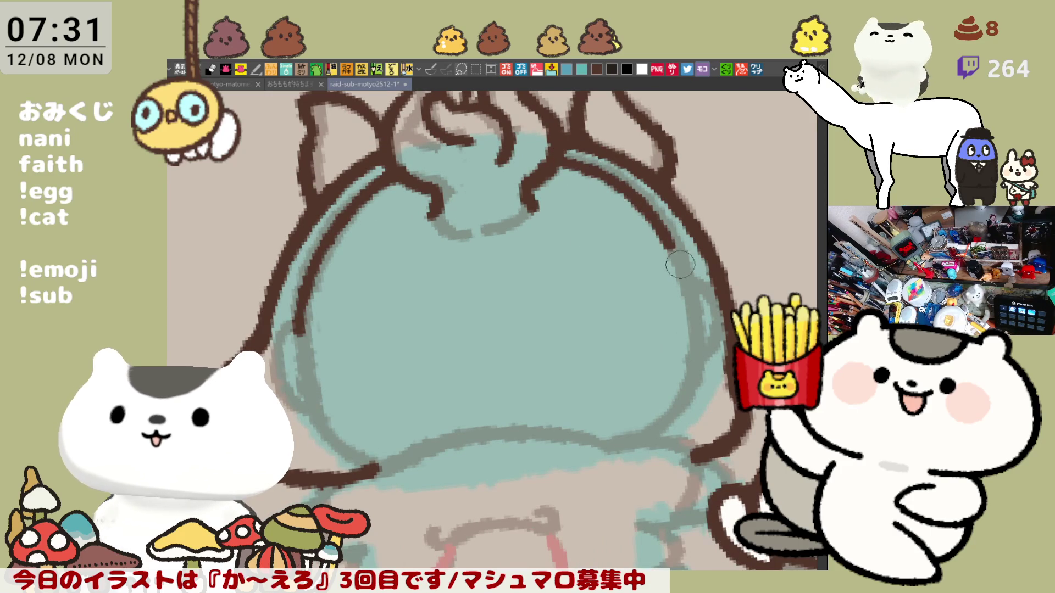
{"action": "key", "text": "h"}
Draw the dark inner outline down the back toward the belly, retrying the stroke.
{"action": "mouse_move", "coordinate": [387, 194]}
{"action": "left_mouse_down"}
{"action": "mouse_move", "coordinate": [330, 284]}
{"action": "mouse_move", "coordinate": [371, 400]}
{"action": "left_mouse_up"}
{"action": "key", "text": "ctrl+z"}
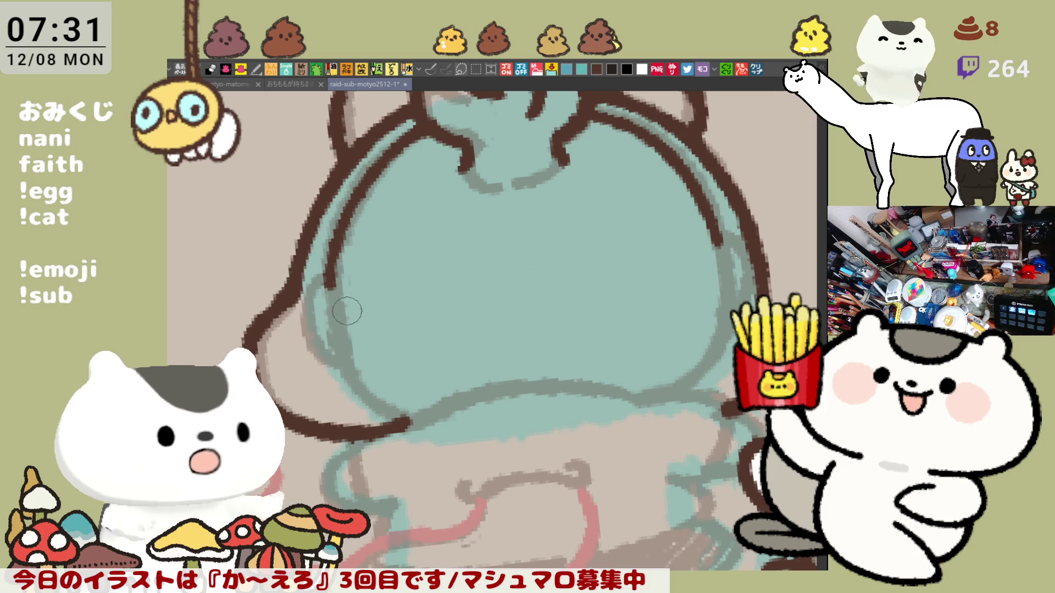
{"action": "left_click_drag", "start_coordinate": [330, 279], "coordinate": [391, 409]}
{"action": "key", "text": "ctrl+z"}
{"action": "left_click_drag", "start_coordinate": [329, 289], "coordinate": [429, 424]}
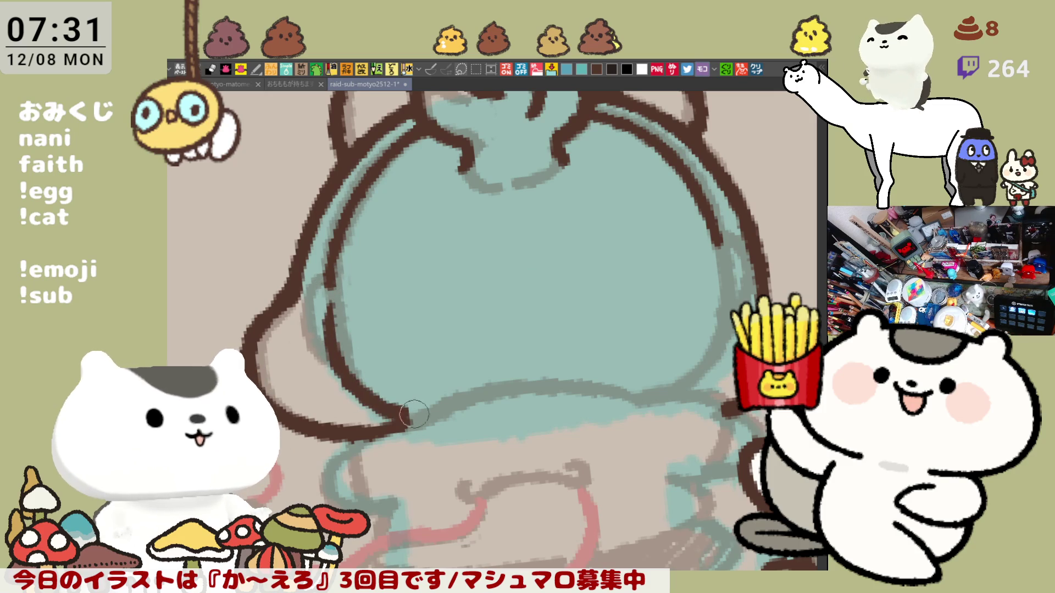
{"action": "key", "text": "ctrl+z"}
{"action": "left_click_drag", "start_coordinate": [333, 315], "coordinate": [429, 419]}
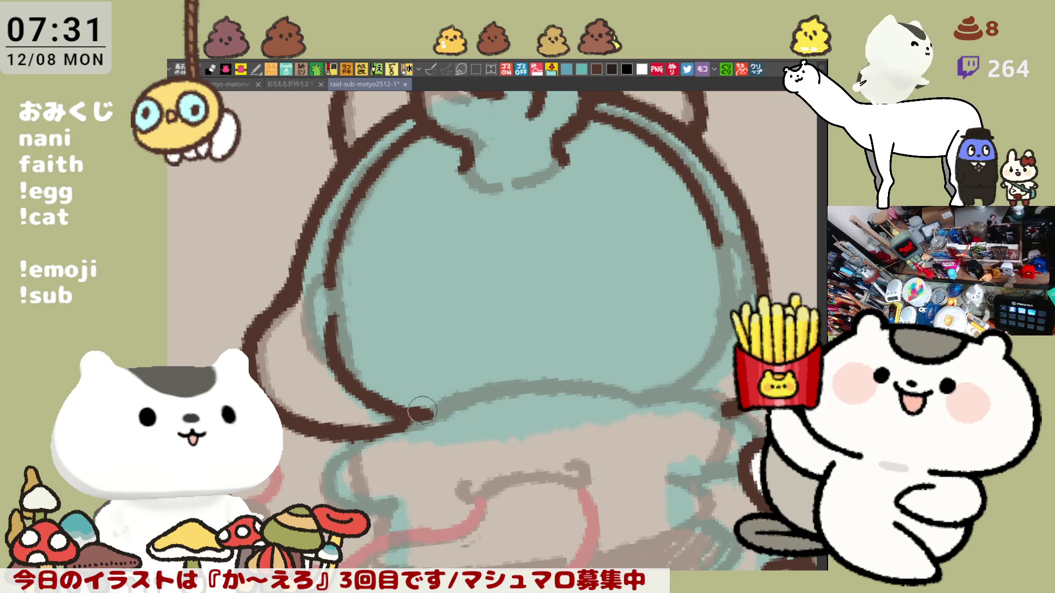
Outline the bottom edge of the belly in brown, retrying until the stroke sits right.
{"action": "left_click_drag", "start_coordinate": [417, 418], "coordinate": [543, 385]}
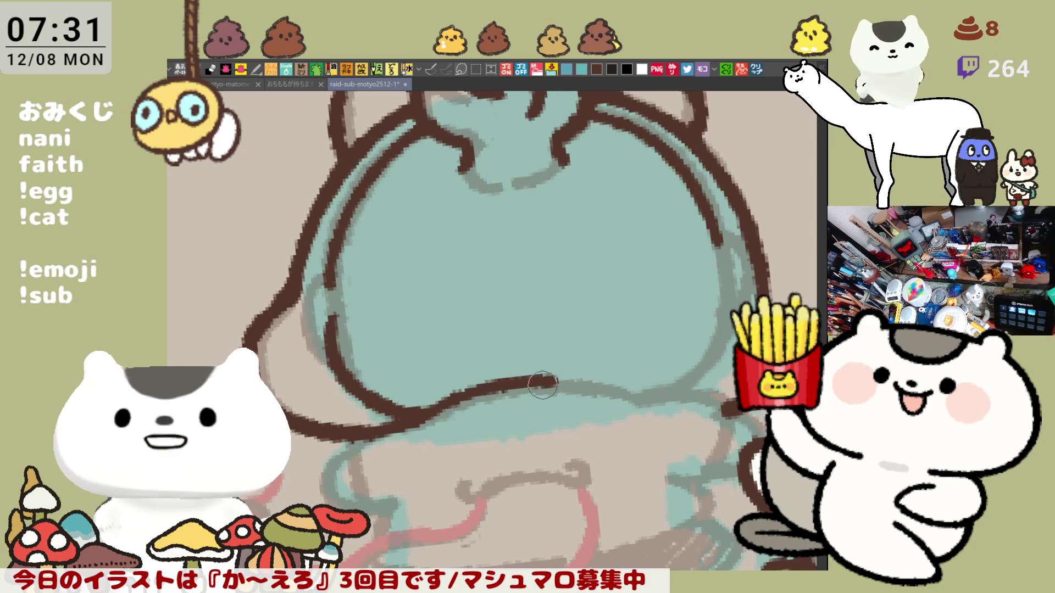
{"action": "key", "text": "ctrl+z"}
{"action": "left_click_drag", "start_coordinate": [421, 416], "coordinate": [631, 371]}
{"action": "key", "text": "ctrl+z"}
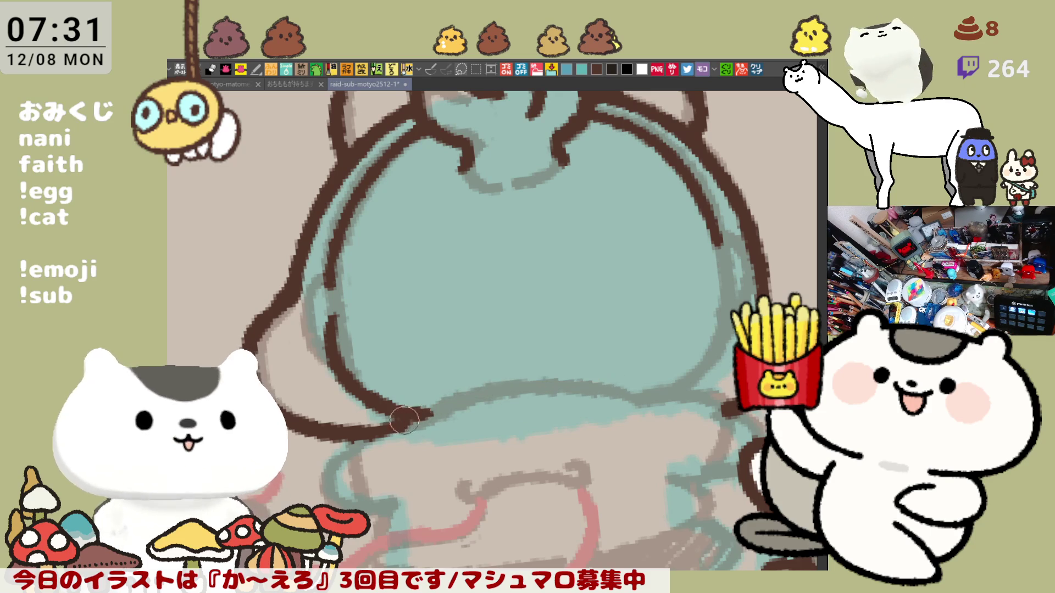
{"action": "left_click_drag", "start_coordinate": [404, 420], "coordinate": [613, 378]}
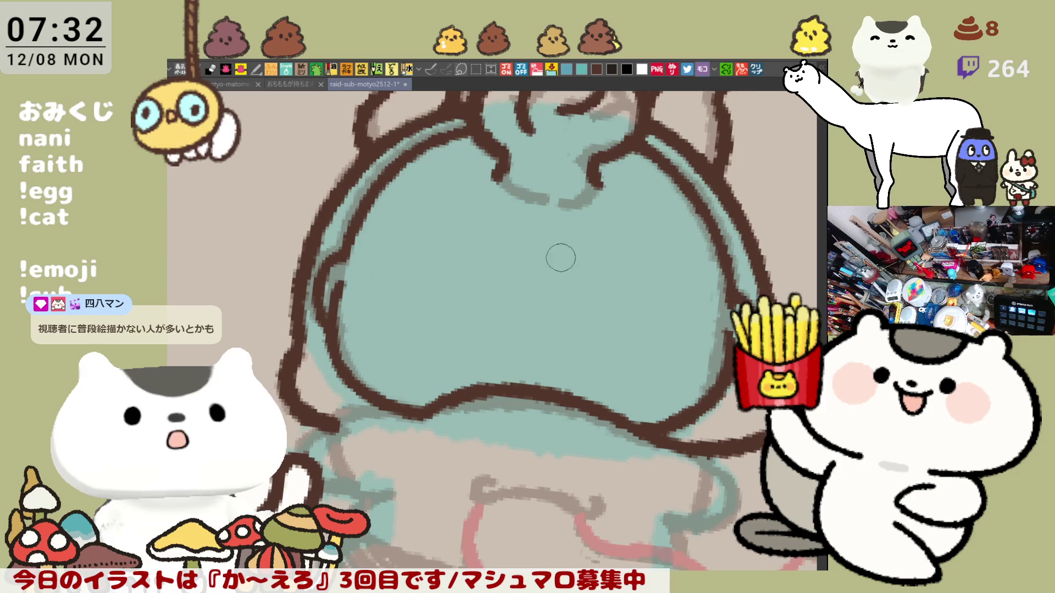
{"action": "scroll", "coordinate": [445, 182], "scroll_direction": "up", "scroll_amount": 2}
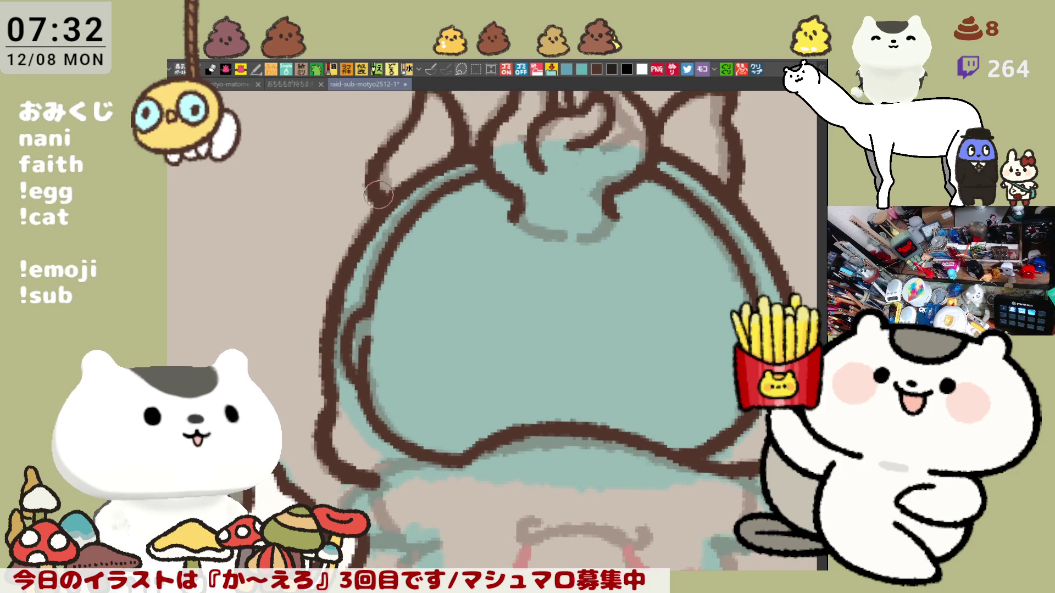
{"action": "scroll", "coordinate": [566, 278], "scroll_direction": "up", "scroll_amount": 2}
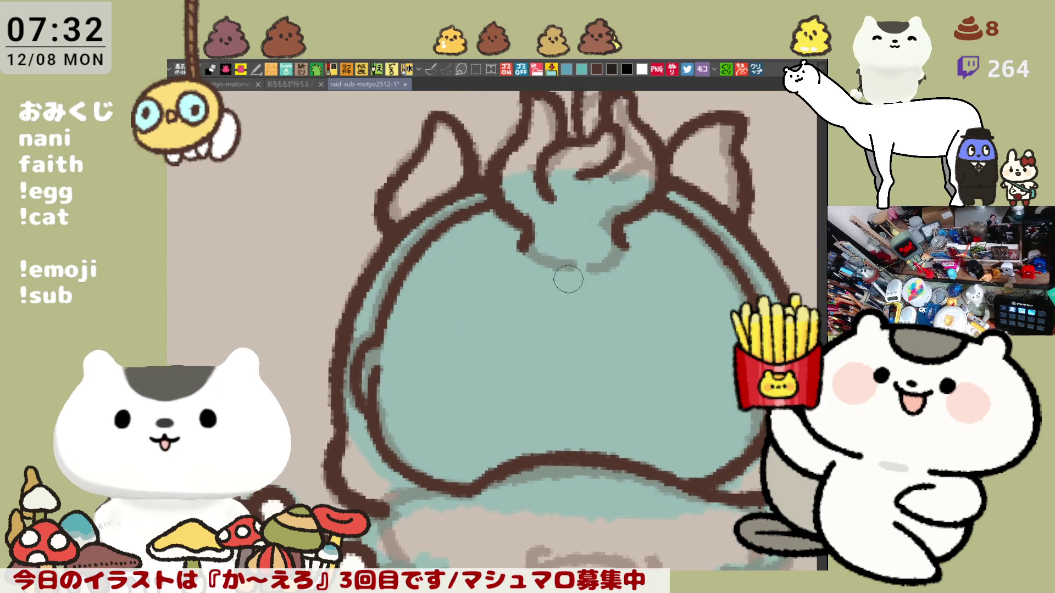
{"action": "left_click_drag", "start_coordinate": [579, 279], "coordinate": [514, 304]}
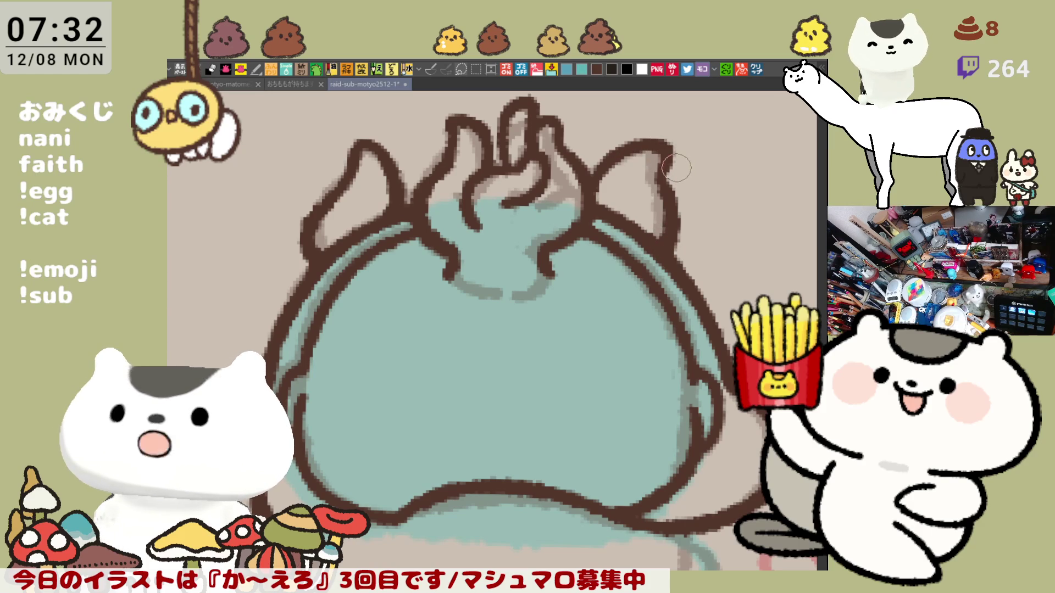
{"action": "scroll", "coordinate": [636, 267], "scroll_direction": "down", "scroll_amount": 5}
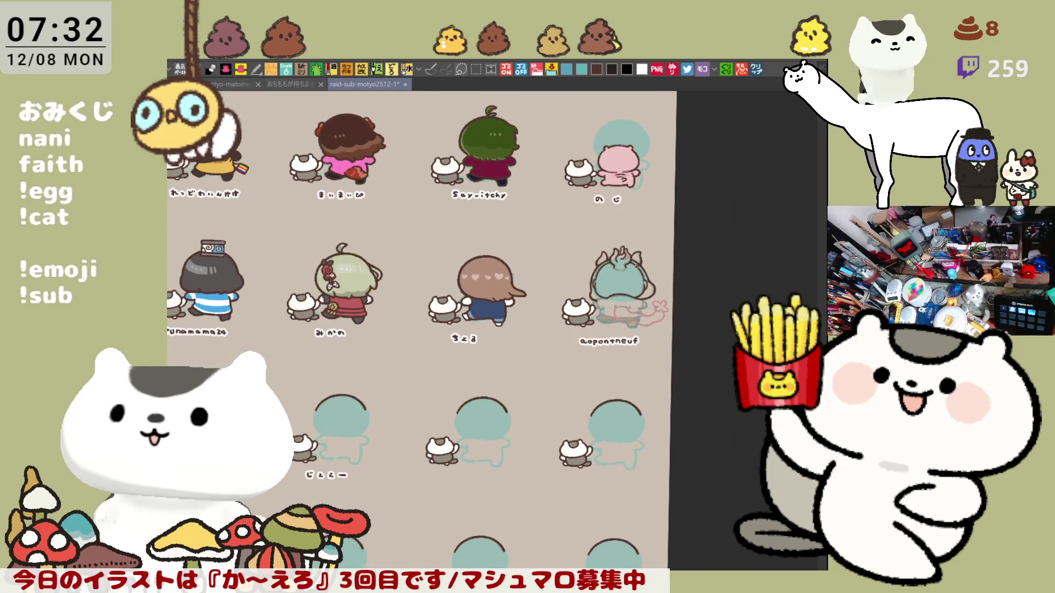
{"action": "left_click_drag", "start_coordinate": [300, 331], "coordinate": [477, 335]}
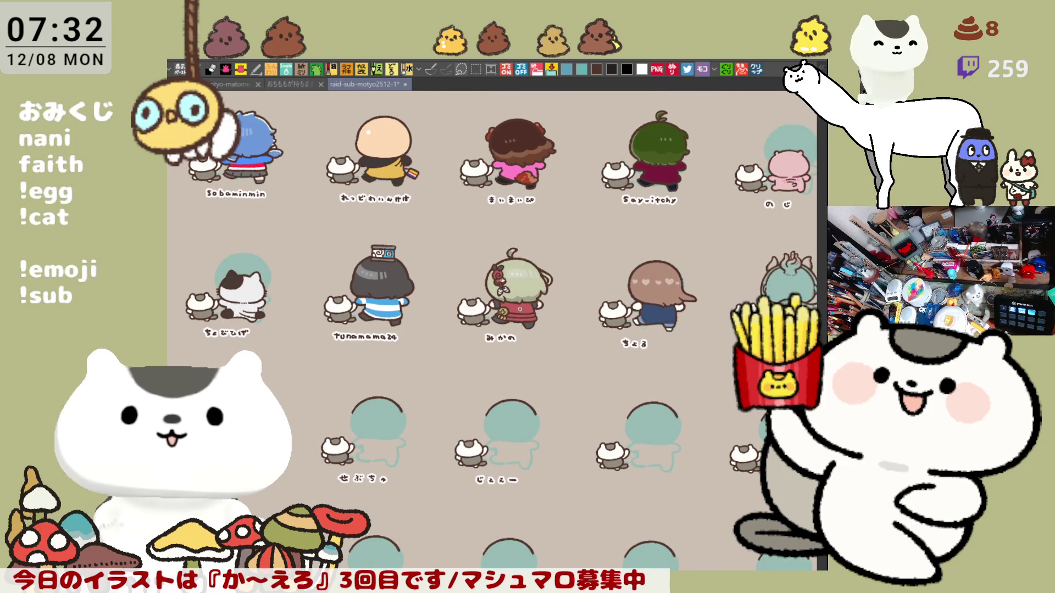
{"action": "left_click_drag", "start_coordinate": [640, 250], "coordinate": [575, 300]}
{"action": "scroll", "coordinate": [574, 299], "scroll_direction": "up", "scroll_amount": 2}
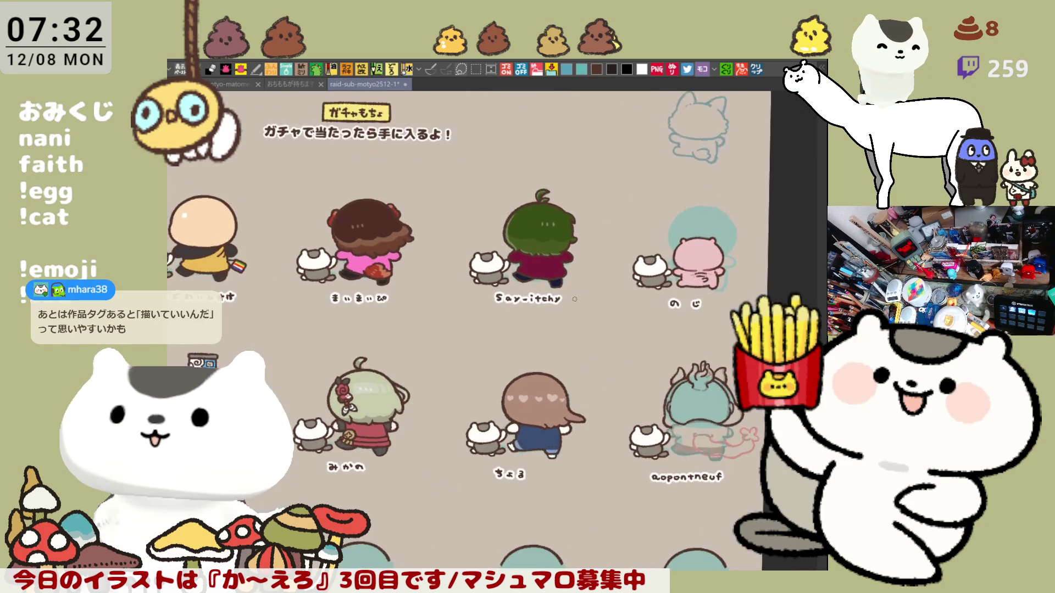
{"action": "scroll", "coordinate": [574, 299], "scroll_direction": "up", "scroll_amount": 2}
{"action": "scroll", "coordinate": [517, 255], "scroll_direction": "up", "scroll_amount": 1}
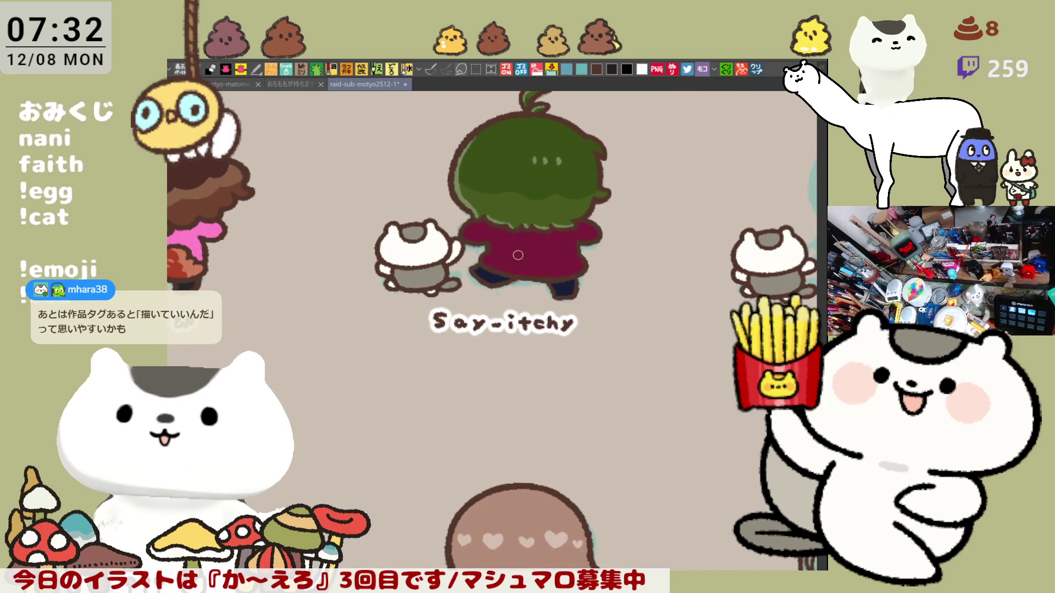
{"action": "scroll", "coordinate": [517, 255], "scroll_direction": "up", "scroll_amount": 1}
{"action": "scroll", "coordinate": [517, 254], "scroll_direction": "up", "scroll_amount": 1}
{"action": "scroll", "coordinate": [518, 254], "scroll_direction": "down", "scroll_amount": 2}
{"action": "scroll", "coordinate": [518, 255], "scroll_direction": "down", "scroll_amount": 1}
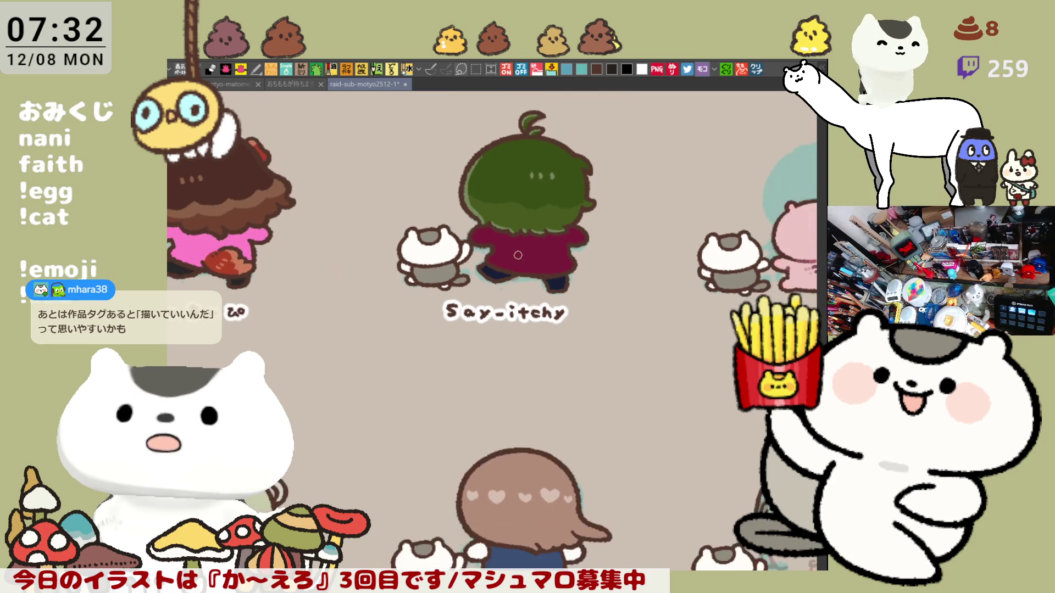
{"action": "scroll", "coordinate": [517, 255], "scroll_direction": "up", "scroll_amount": 1}
{"action": "scroll", "coordinate": [518, 255], "scroll_direction": "up", "scroll_amount": 1}
{"action": "scroll", "coordinate": [517, 254], "scroll_direction": "up", "scroll_amount": 1}
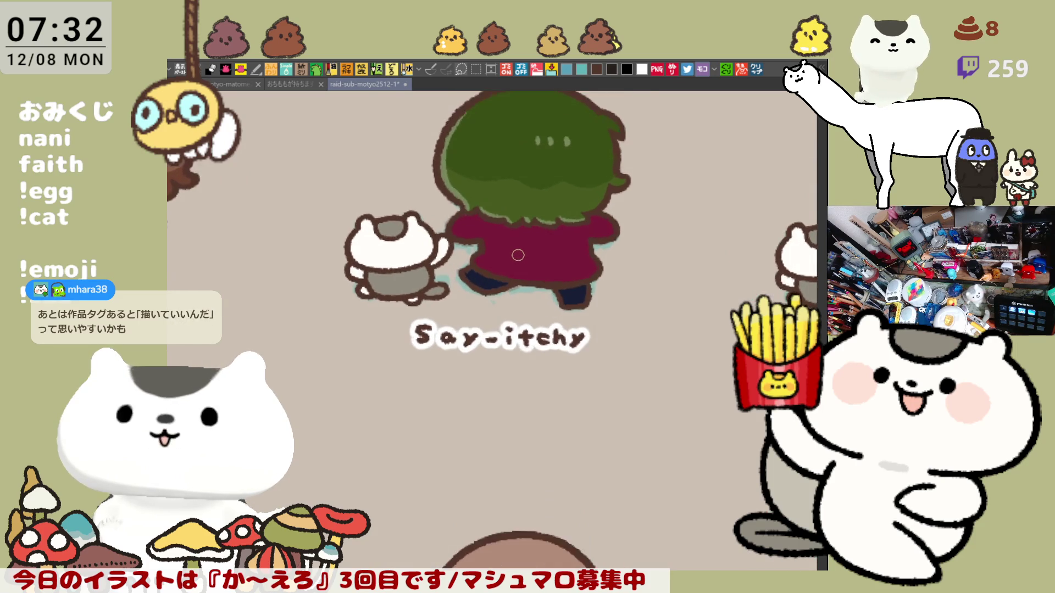
{"action": "scroll", "coordinate": [517, 254], "scroll_direction": "up", "scroll_amount": 1}
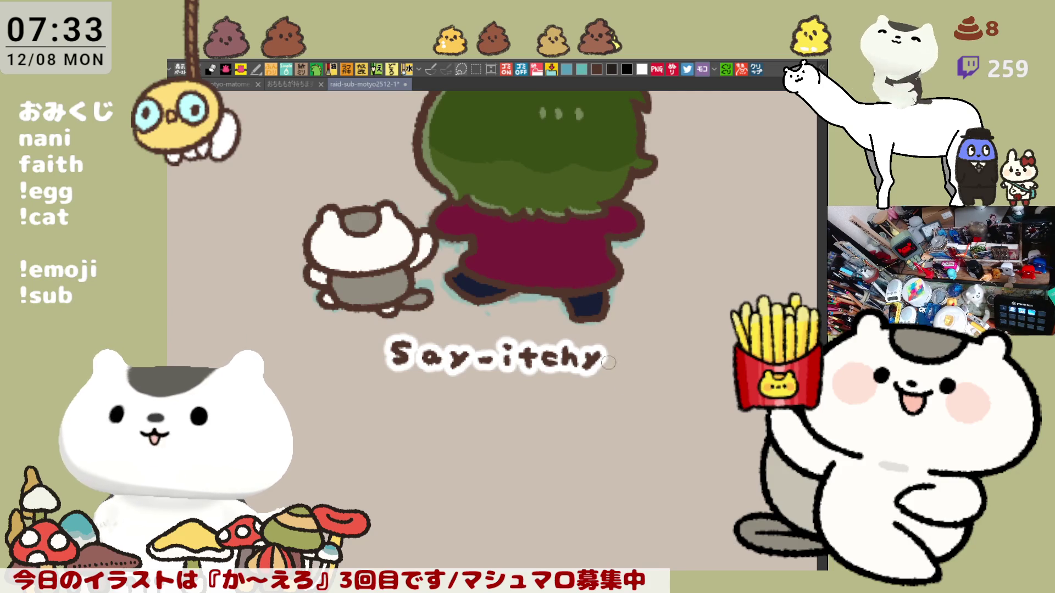
{"action": "key", "text": "ctrl+minus"}
{"action": "scroll", "coordinate": [581, 346], "scroll_direction": "down", "scroll_amount": 2}
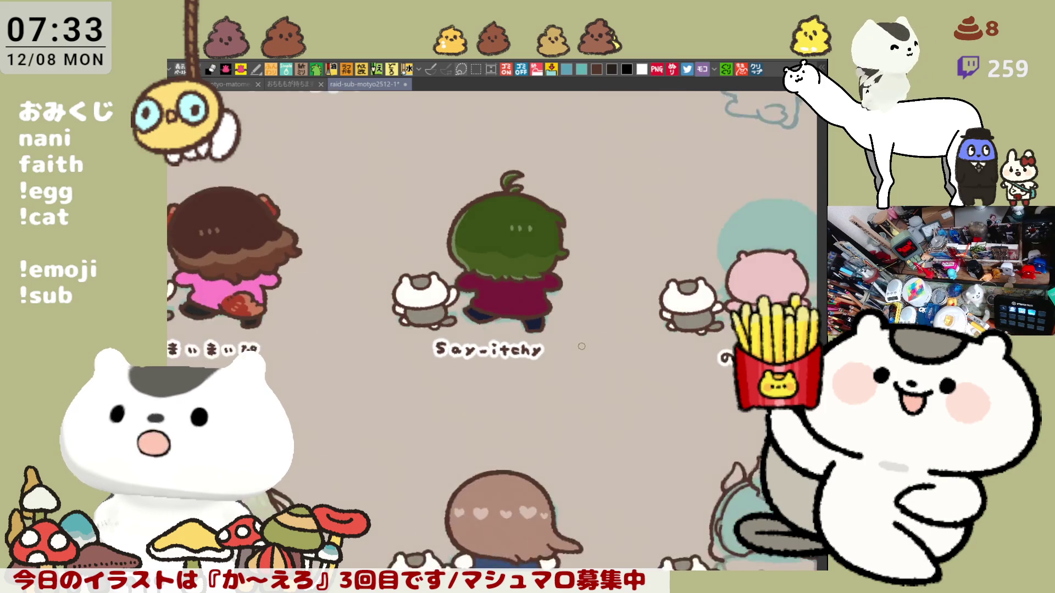
{"action": "scroll", "coordinate": [582, 347], "scroll_direction": "down", "scroll_amount": 1}
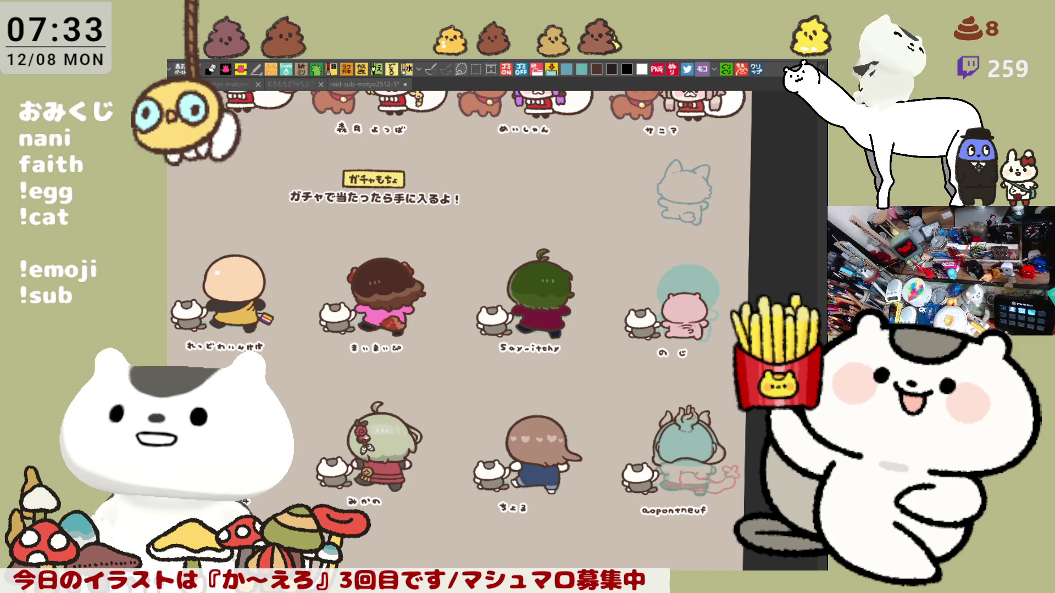
{"action": "left_click_drag", "start_coordinate": [643, 507], "coordinate": [439, 425]}
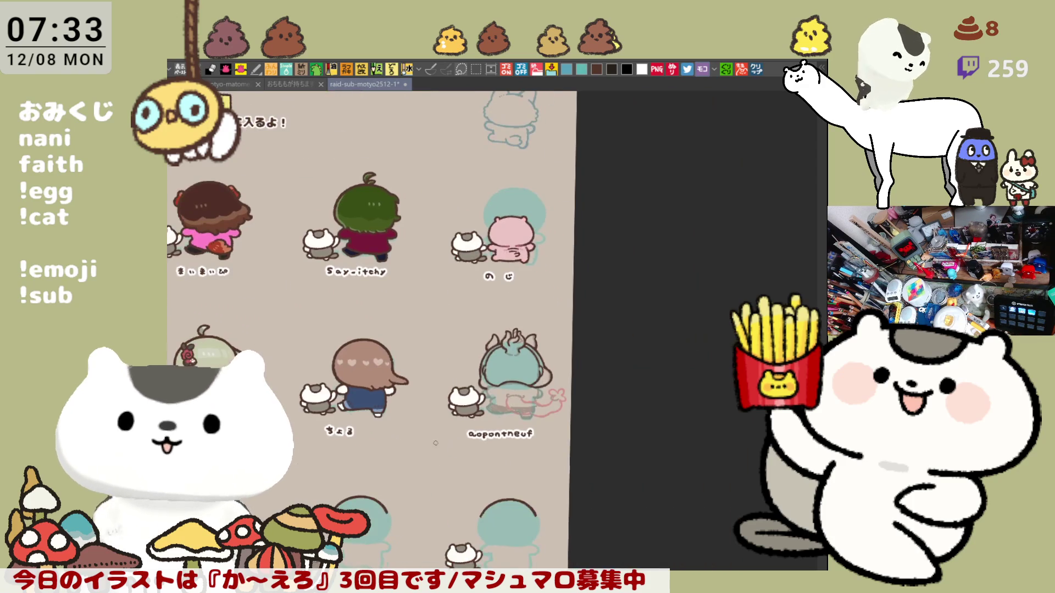
{"action": "scroll", "coordinate": [439, 425], "scroll_direction": "up", "scroll_amount": 1}
{"action": "scroll", "coordinate": [438, 424], "scroll_direction": "up", "scroll_amount": 1}
{"action": "scroll", "coordinate": [453, 424], "scroll_direction": "up", "scroll_amount": 1}
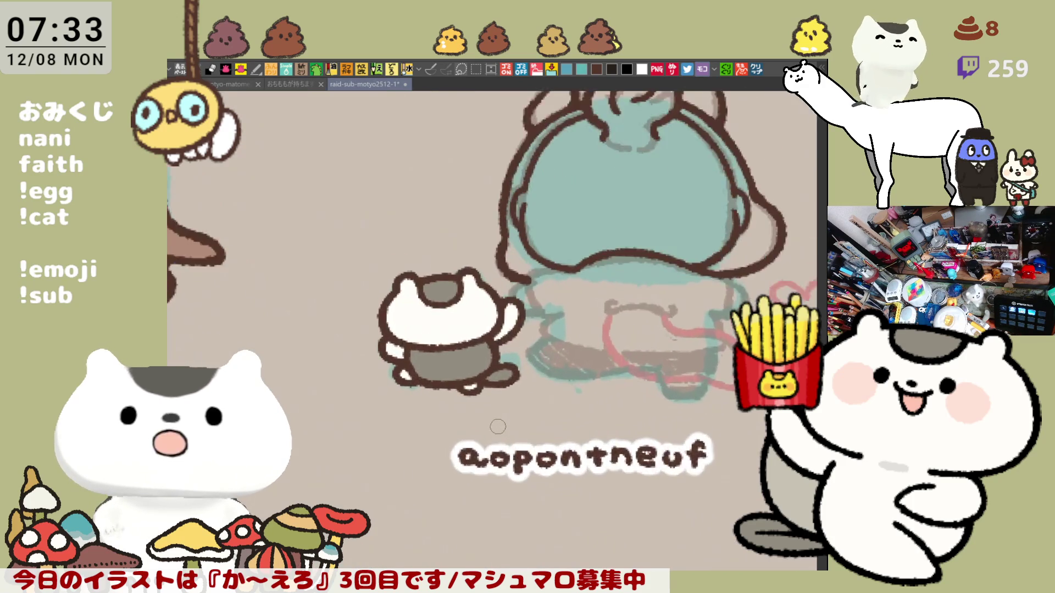
{"action": "scroll", "coordinate": [470, 426], "scroll_direction": "up", "scroll_amount": 1}
{"action": "scroll", "coordinate": [497, 426], "scroll_direction": "up", "scroll_amount": 1}
Close the hat brim outline and ink brown lines down from the brim and the shell's edge.
{"action": "left_click_drag", "start_coordinate": [497, 426], "coordinate": [320, 451]}
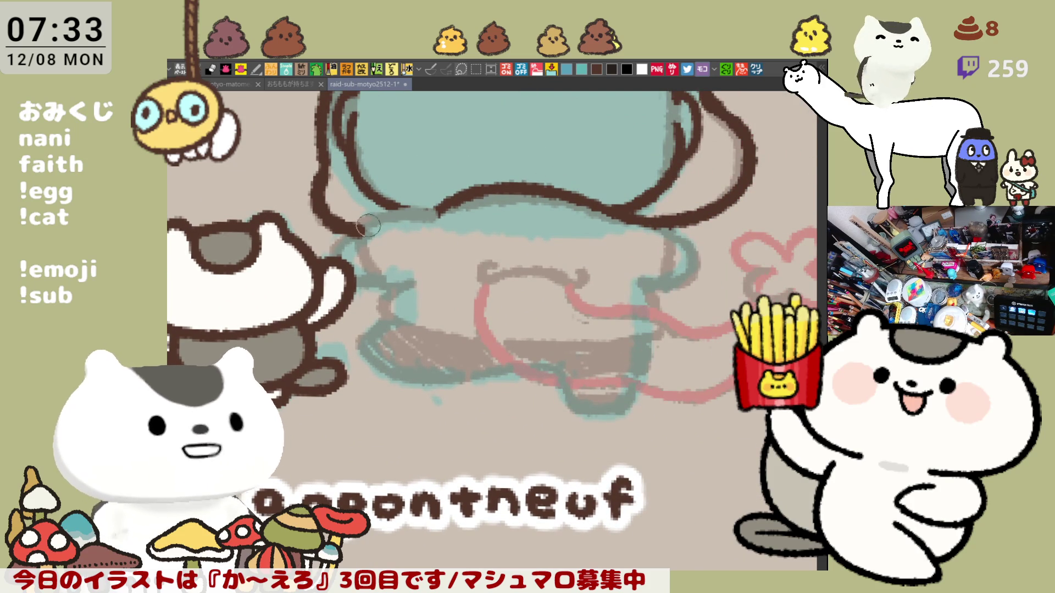
{"action": "left_click_drag", "start_coordinate": [363, 227], "coordinate": [439, 208]}
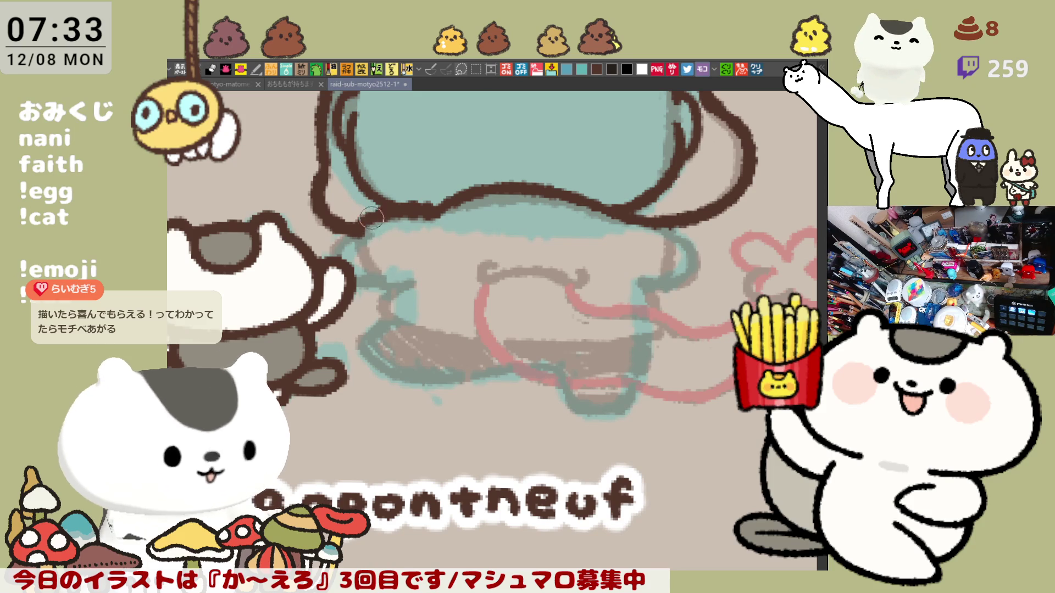
{"action": "left_click_drag", "start_coordinate": [360, 228], "coordinate": [392, 284]}
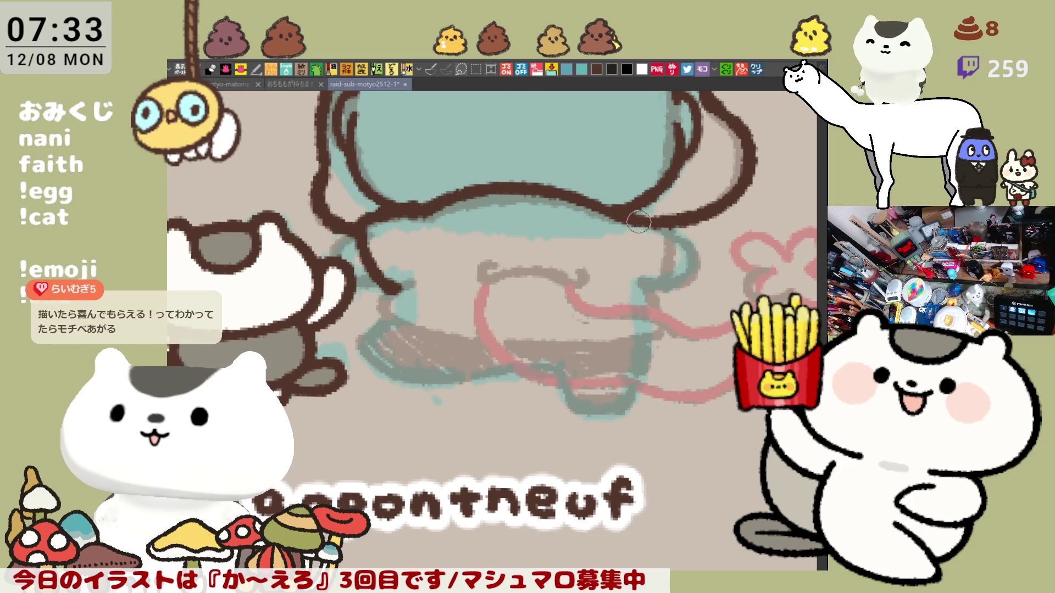
{"action": "left_click_drag", "start_coordinate": [669, 235], "coordinate": [659, 296]}
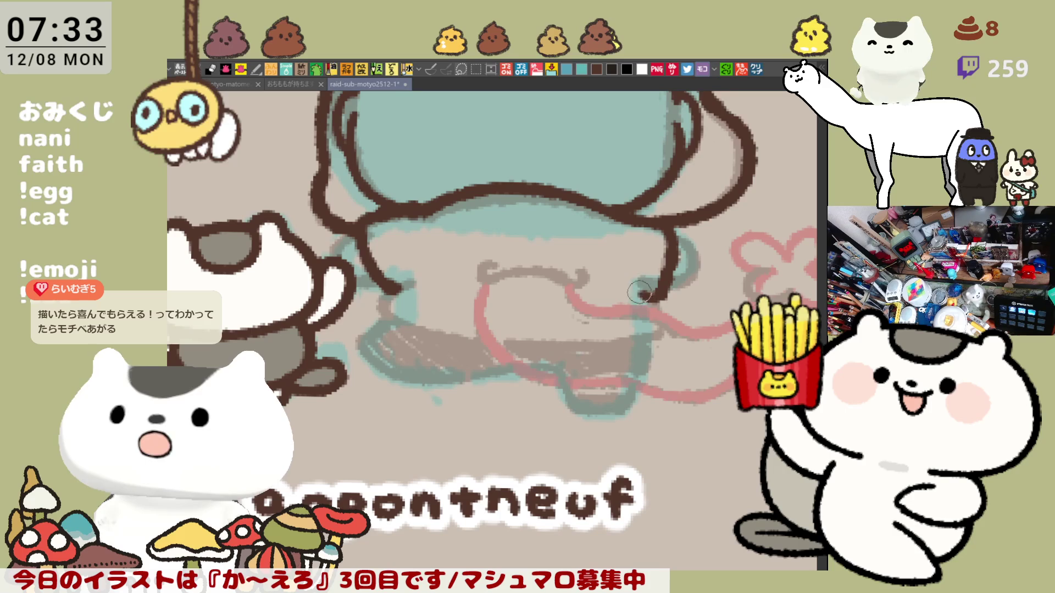
{"action": "key", "text": "ctrl+z"}
{"action": "left_click_drag", "start_coordinate": [659, 222], "coordinate": [650, 307]}
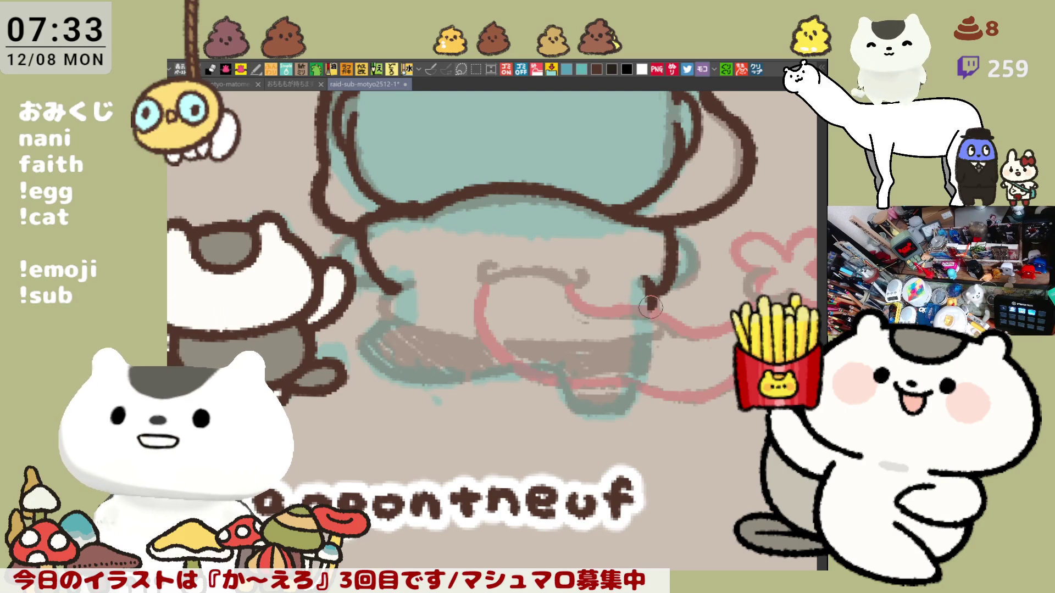
Draw the hooked brown outline running down and right along the character's side.
{"action": "left_click_drag", "start_coordinate": [438, 324], "coordinate": [469, 326]}
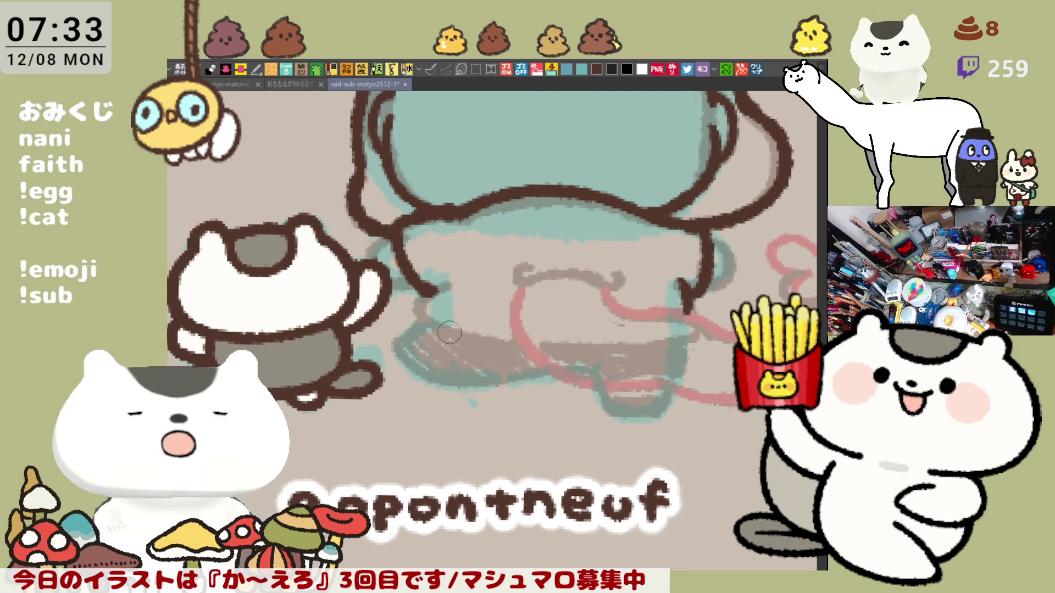
{"action": "left_click_drag", "start_coordinate": [436, 286], "coordinate": [446, 331]}
{"action": "key", "text": "ctrl+z"}
{"action": "left_click_drag", "start_coordinate": [433, 284], "coordinate": [527, 350]}
{"action": "key", "text": "ctrl+z"}
{"action": "left_click_drag", "start_coordinate": [431, 288], "coordinate": [528, 350]}
{"action": "key", "text": "ctrl+z"}
{"action": "mouse_move", "coordinate": [412, 289]}
{"action": "left_mouse_down"}
{"action": "mouse_move", "coordinate": [520, 346]}
{"action": "mouse_move", "coordinate": [554, 381]}
{"action": "left_mouse_up"}
Ink the short side outline down from the line end, retrying many times until it curves right.
{"action": "left_click_drag", "start_coordinate": [420, 268], "coordinate": [438, 322]}
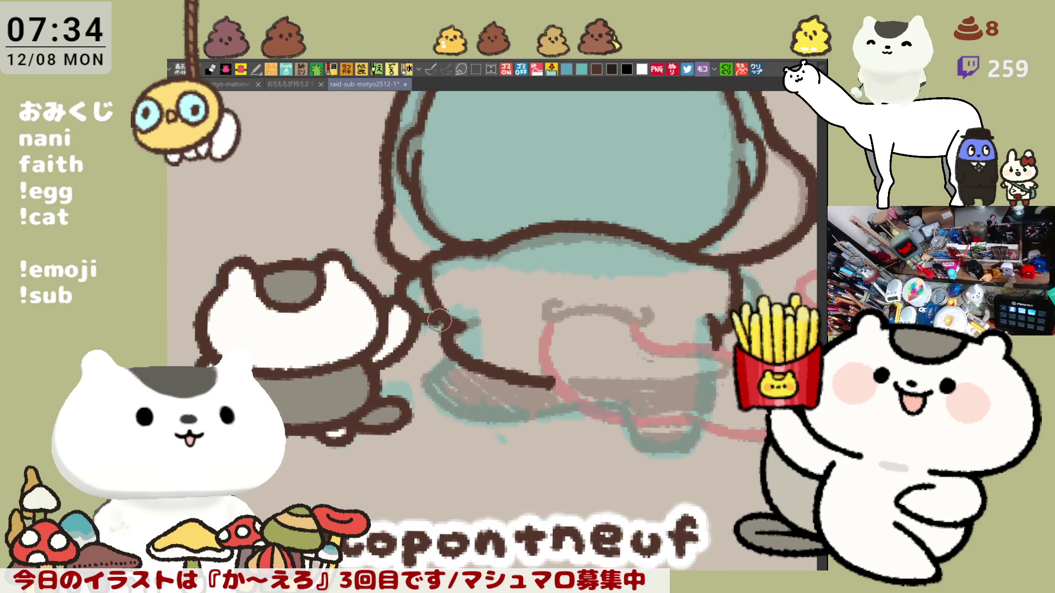
{"action": "key", "text": "ctrl+z"}
{"action": "left_click_drag", "start_coordinate": [413, 268], "coordinate": [438, 317]}
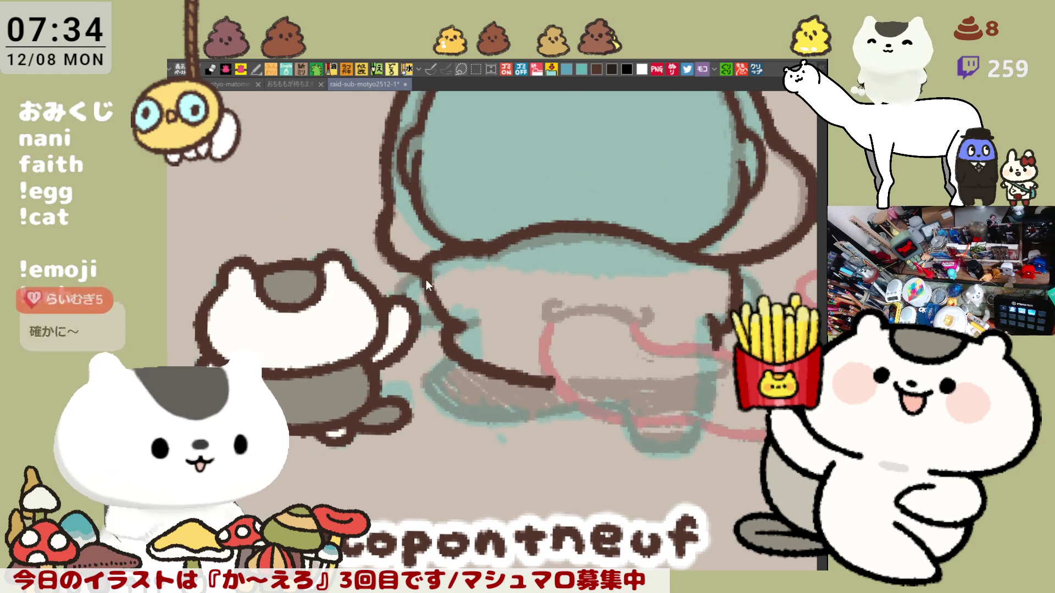
{"action": "left_click_drag", "start_coordinate": [410, 275], "coordinate": [438, 317]}
{"action": "key", "text": "ctrl+z"}
{"action": "left_click_drag", "start_coordinate": [412, 268], "coordinate": [437, 317]}
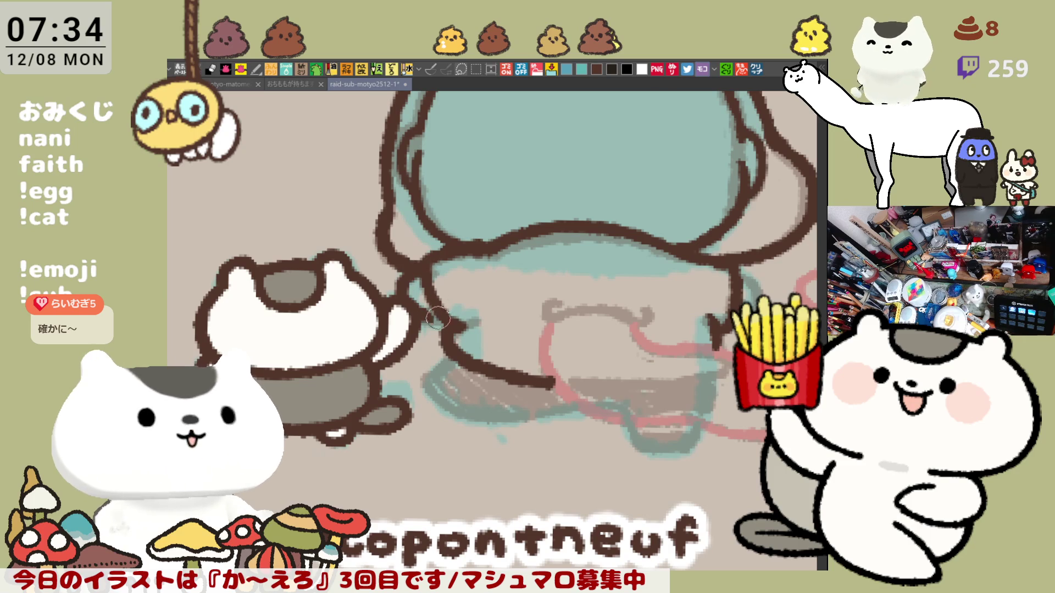
{"action": "key", "text": "ctrl+z"}
{"action": "left_click_drag", "start_coordinate": [412, 268], "coordinate": [441, 322]}
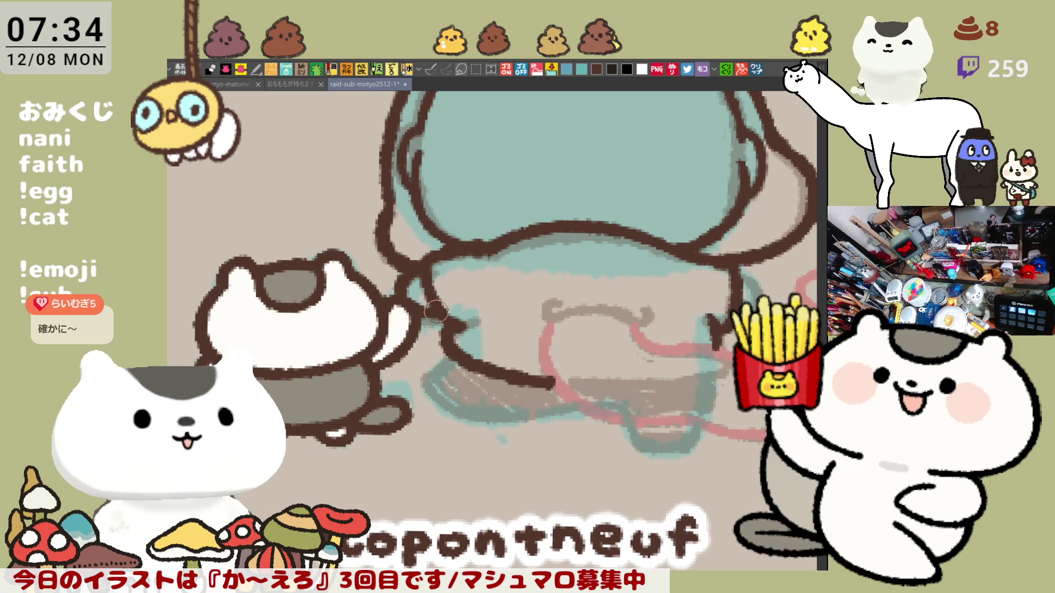
{"action": "left_click_drag", "start_coordinate": [422, 276], "coordinate": [437, 318]}
{"action": "key", "text": "ctrl+z"}
{"action": "left_click_drag", "start_coordinate": [412, 266], "coordinate": [432, 317]}
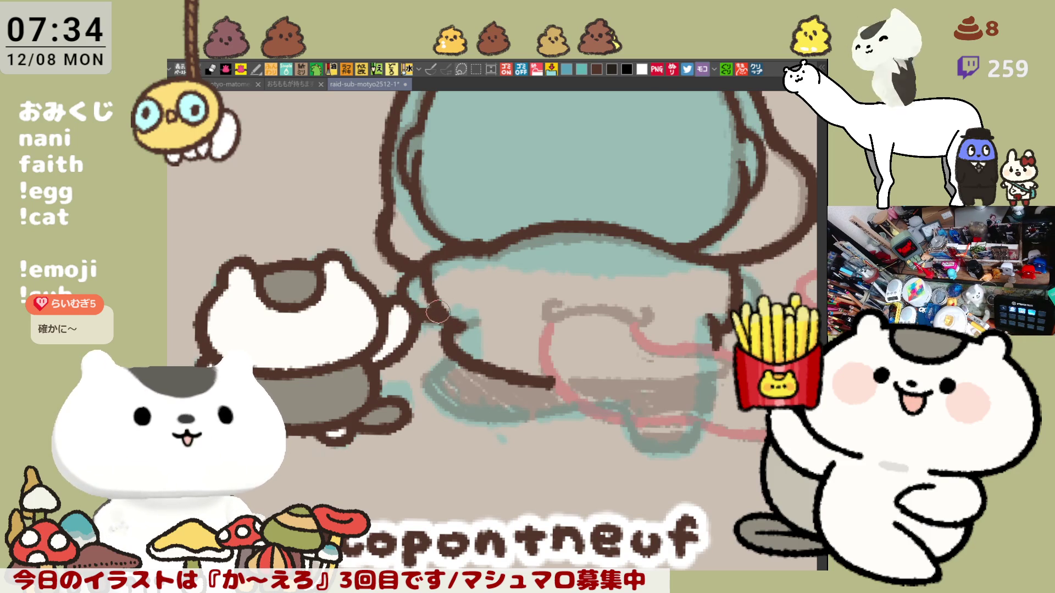
{"action": "key", "text": "ctrl+z"}
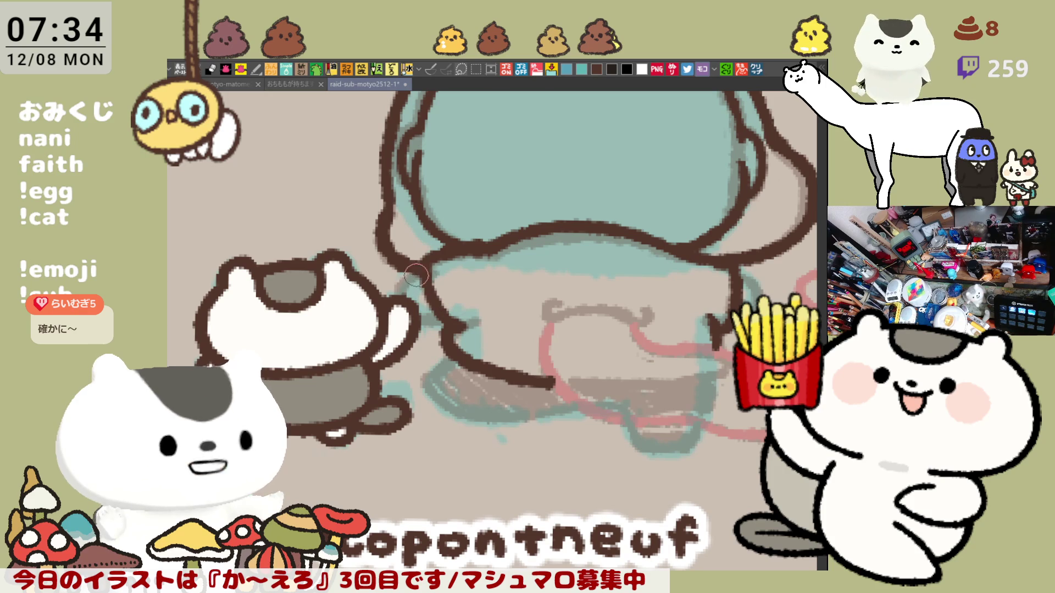
{"action": "left_click_drag", "start_coordinate": [412, 265], "coordinate": [437, 321]}
{"action": "key", "text": "ctrl+z"}
{"action": "left_click_drag", "start_coordinate": [412, 265], "coordinate": [436, 321]}
{"action": "key", "text": "ctrl+z"}
{"action": "left_click_drag", "start_coordinate": [413, 263], "coordinate": [409, 311]}
{"action": "key", "text": "ctrl+z"}
{"action": "left_click_drag", "start_coordinate": [407, 262], "coordinate": [439, 315]}
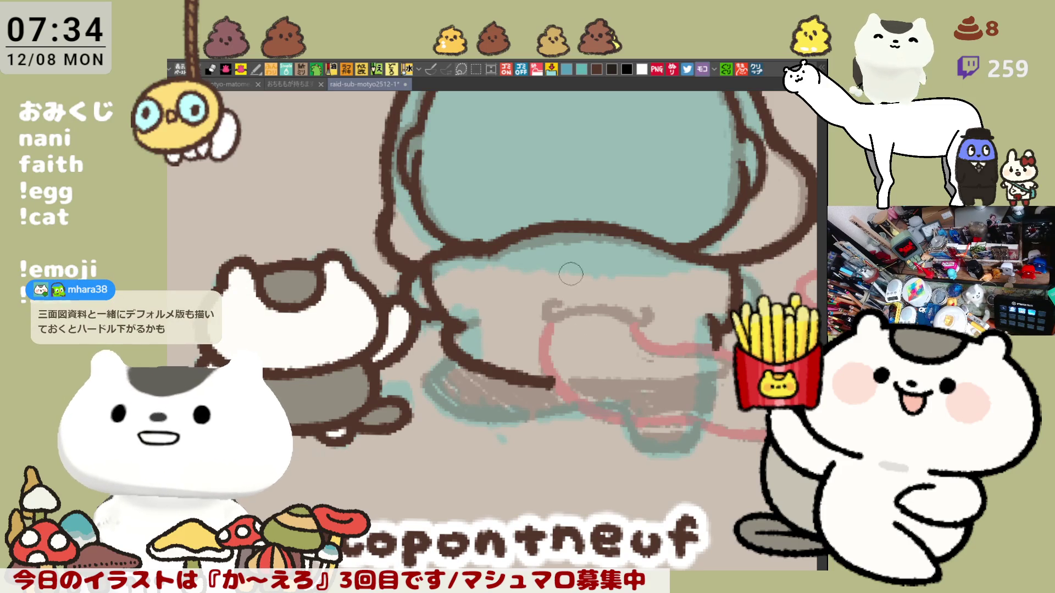
Draw a dark brown line across the lower body and mirror the canvas to check it.
{"action": "mouse_move", "coordinate": [538, 307]}
{"action": "left_mouse_down"}
{"action": "mouse_move", "coordinate": [642, 325]}
{"action": "mouse_move", "coordinate": [643, 314]}
{"action": "left_mouse_up"}
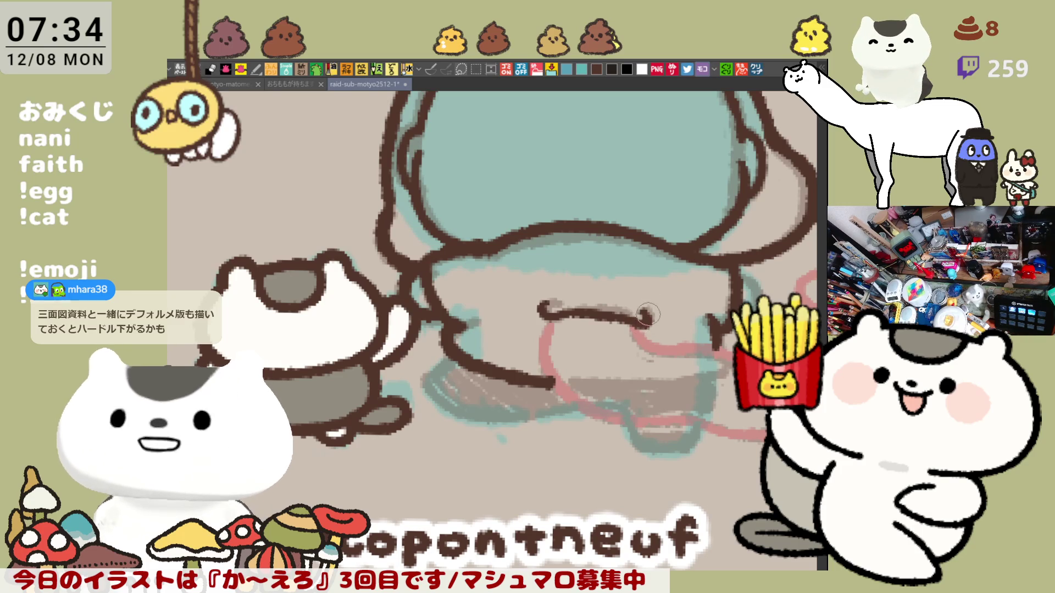
{"action": "left_click_drag", "start_coordinate": [645, 322], "coordinate": [437, 280]}
{"action": "key", "text": "h"}
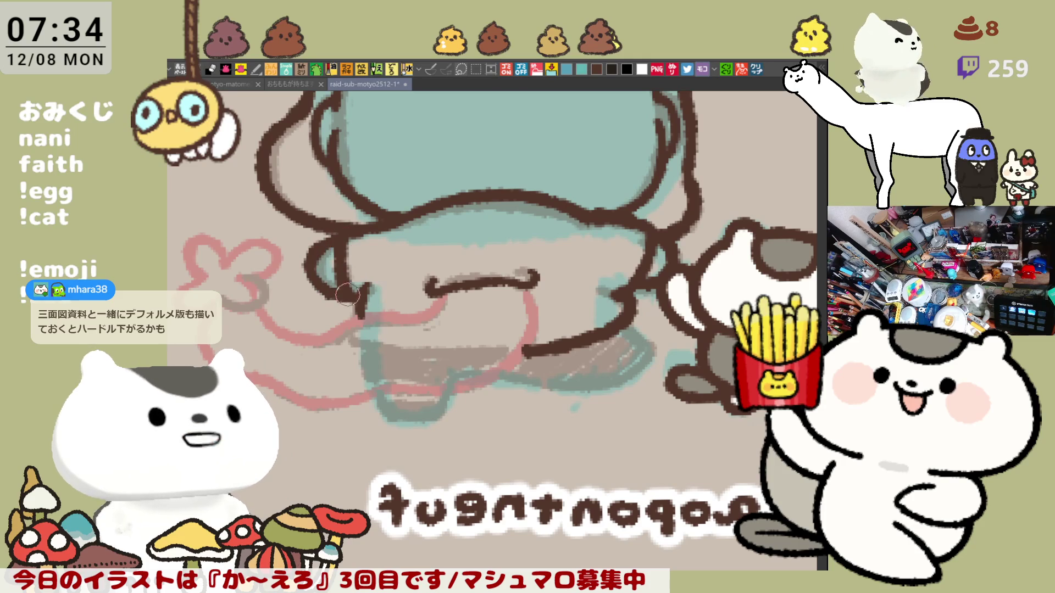
Draw a brown arc on the character's side and a shorter stroke along its lower edge.
{"action": "left_click_drag", "start_coordinate": [359, 301], "coordinate": [351, 241]}
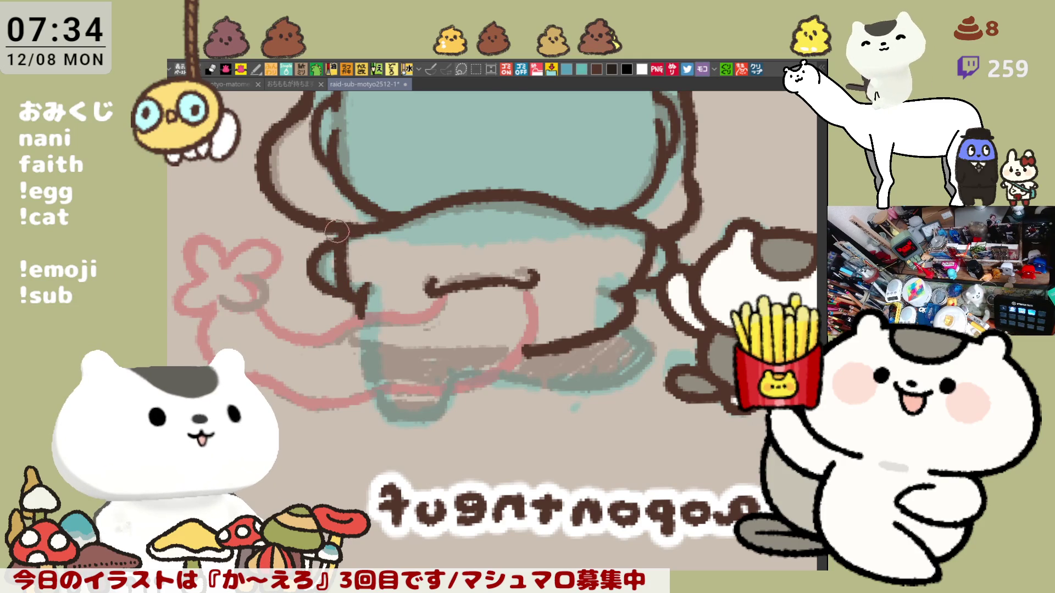
{"action": "key", "text": "h"}
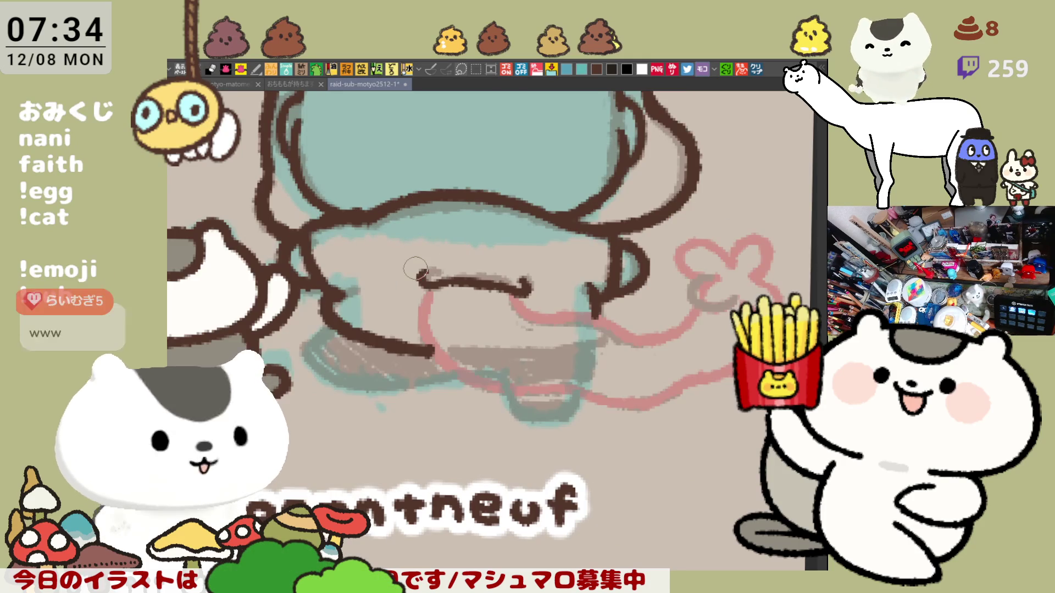
{"action": "scroll", "coordinate": [415, 269], "scroll_direction": "down", "scroll_amount": 2}
{"action": "scroll", "coordinate": [421, 257], "scroll_direction": "down", "scroll_amount": 1}
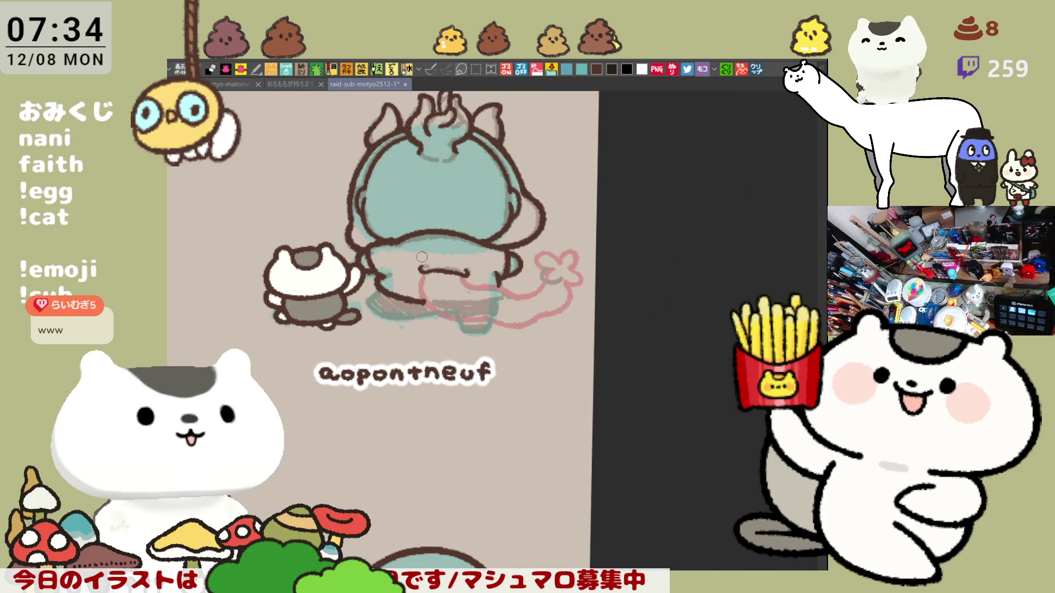
{"action": "scroll", "coordinate": [422, 258], "scroll_direction": "up", "scroll_amount": 1}
{"action": "scroll", "coordinate": [421, 257], "scroll_direction": "up", "scroll_amount": 1}
{"action": "mouse_move", "coordinate": [559, 334]}
{"action": "left_mouse_down"}
{"action": "mouse_move", "coordinate": [494, 300]}
{"action": "mouse_move", "coordinate": [544, 295]}
{"action": "left_mouse_up"}
{"action": "key", "text": "ctrl+z"}
{"action": "left_click_drag", "start_coordinate": [436, 294], "coordinate": [552, 294]}
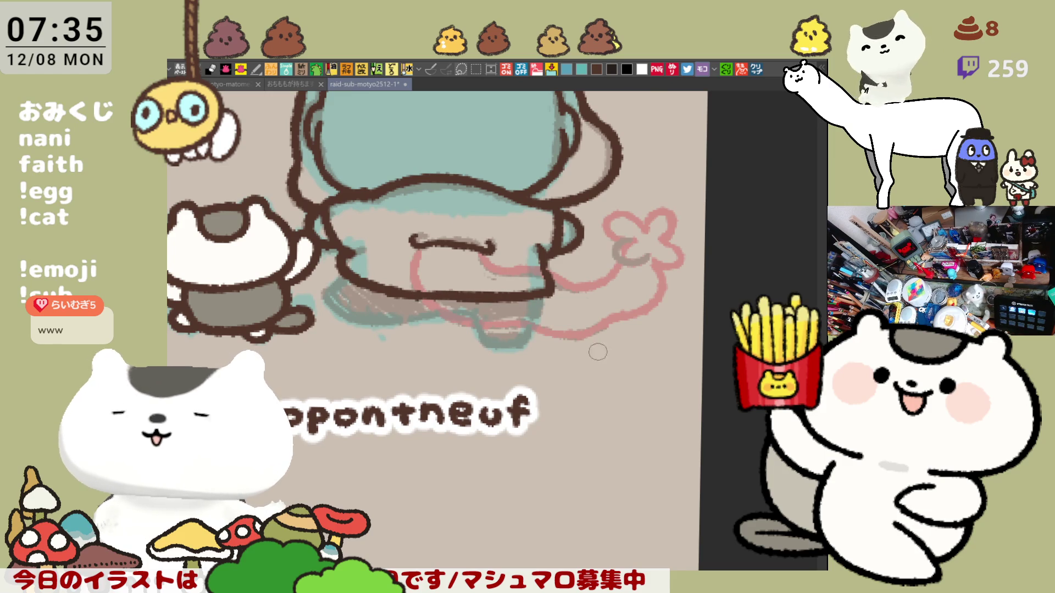
{"action": "key", "text": "h"}
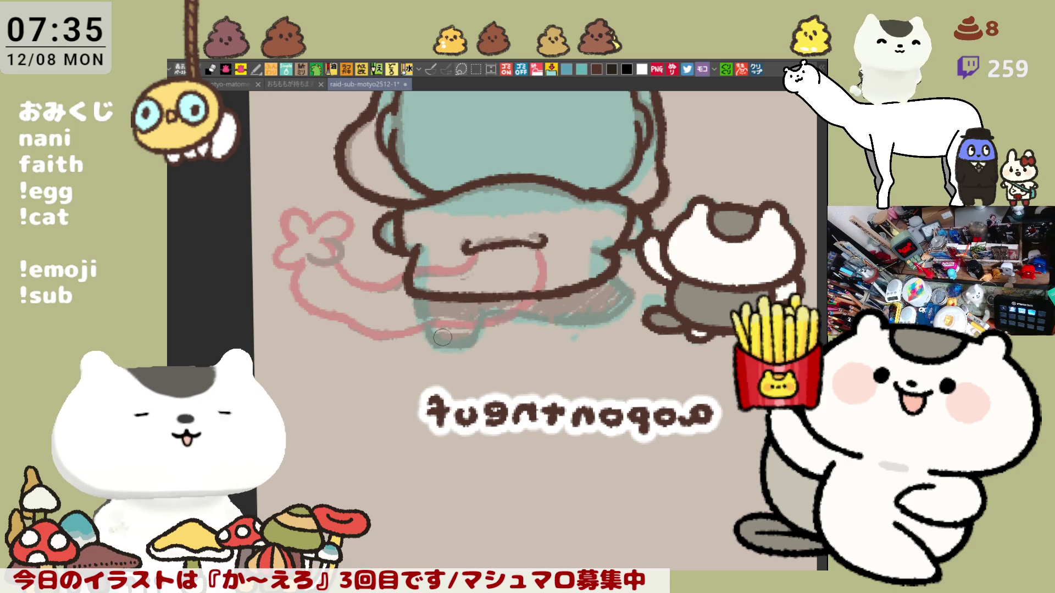
{"action": "key", "text": "h"}
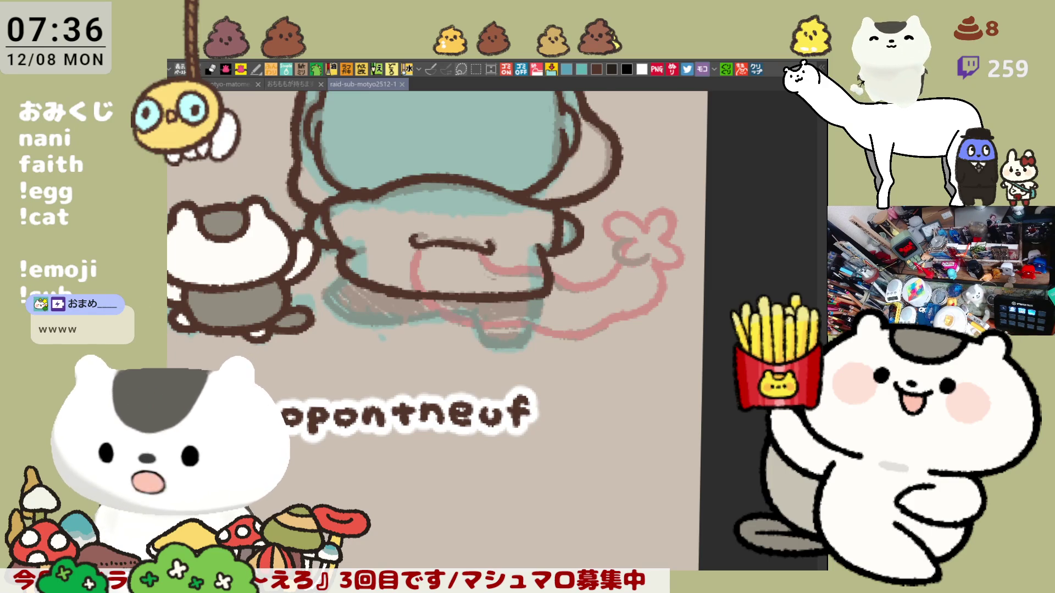
{"action": "scroll", "coordinate": [372, 231], "scroll_direction": "up", "scroll_amount": 1}
{"action": "scroll", "coordinate": [372, 230], "scroll_direction": "up", "scroll_amount": 1}
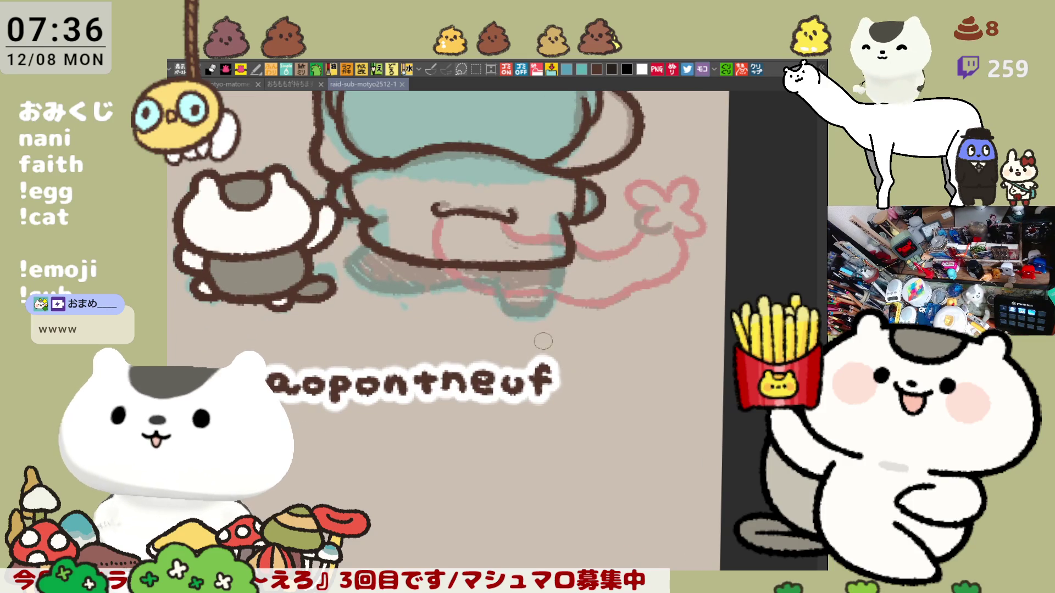
Add short brown marks on the lower left edge and attempt the lower outline stroke.
{"action": "left_click_drag", "start_coordinate": [372, 231], "coordinate": [368, 222]}
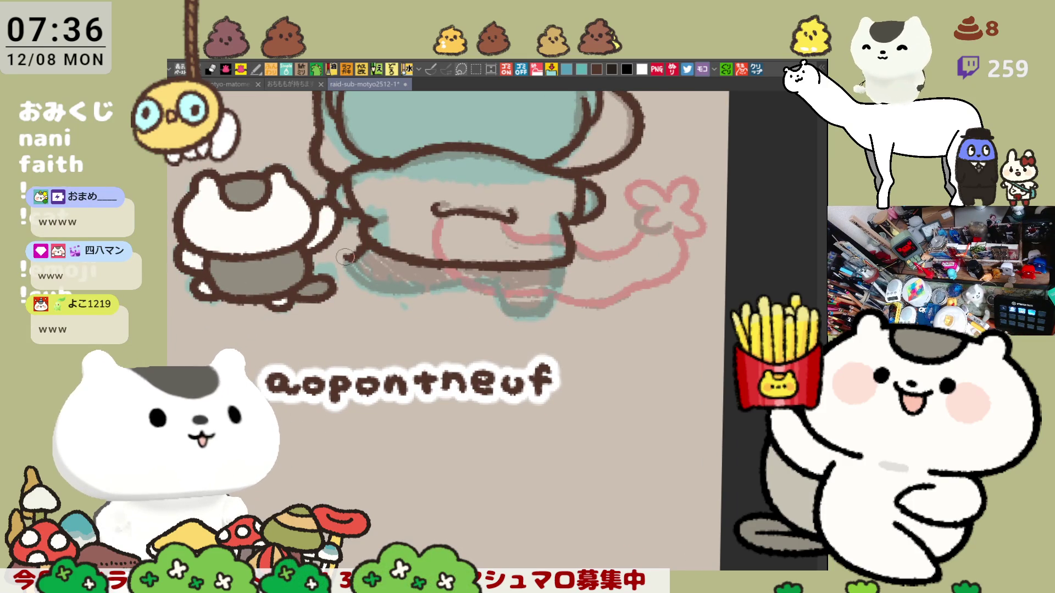
{"action": "left_click_drag", "start_coordinate": [376, 243], "coordinate": [343, 264]}
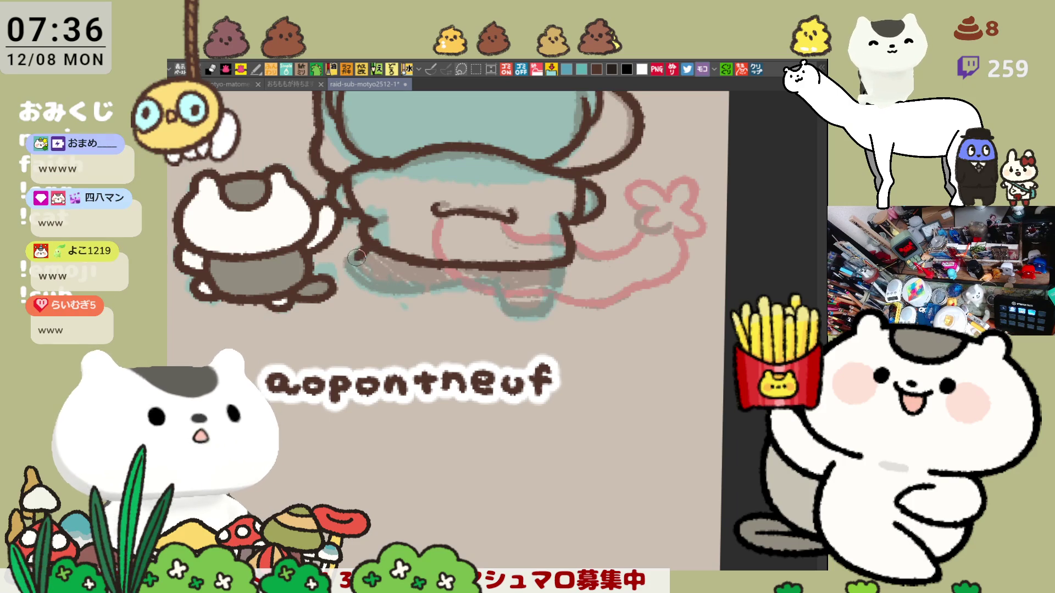
{"action": "left_click_drag", "start_coordinate": [352, 258], "coordinate": [385, 291]}
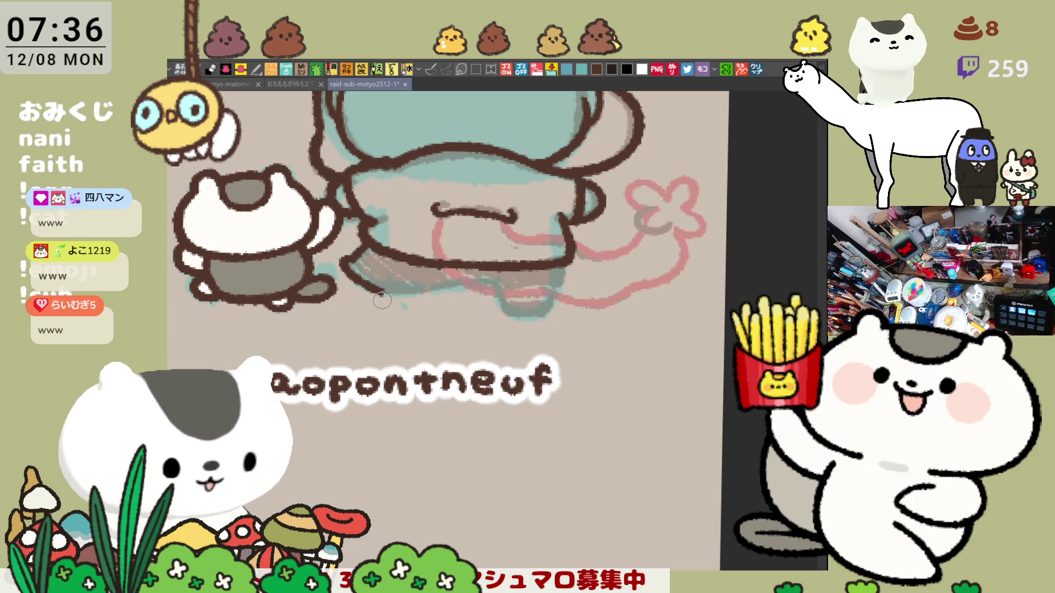
{"action": "left_click_drag", "start_coordinate": [378, 290], "coordinate": [470, 284]}
{"action": "key", "text": "ctrl+z"}
{"action": "left_click_drag", "start_coordinate": [379, 287], "coordinate": [476, 282]}
{"action": "key", "text": "ctrl+z"}
{"action": "left_click_drag", "start_coordinate": [362, 288], "coordinate": [482, 280]}
Retry and undo the lower outline stroke, then switch to the character sheet document.
{"action": "key", "text": "ctrl+z"}
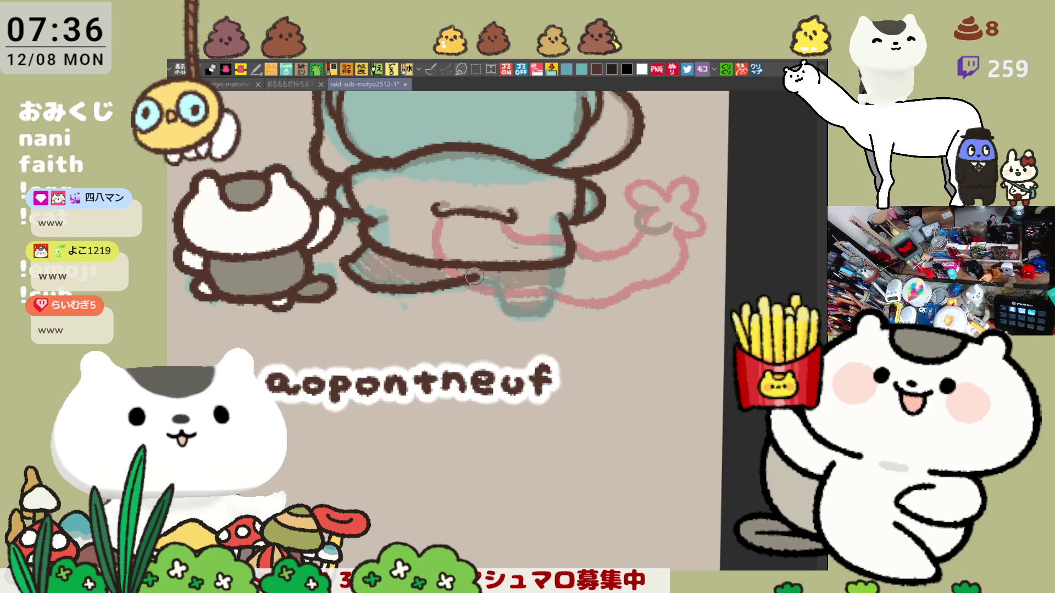
{"action": "key", "text": "ctrl+z"}
{"action": "left_click_drag", "start_coordinate": [362, 289], "coordinate": [465, 280]}
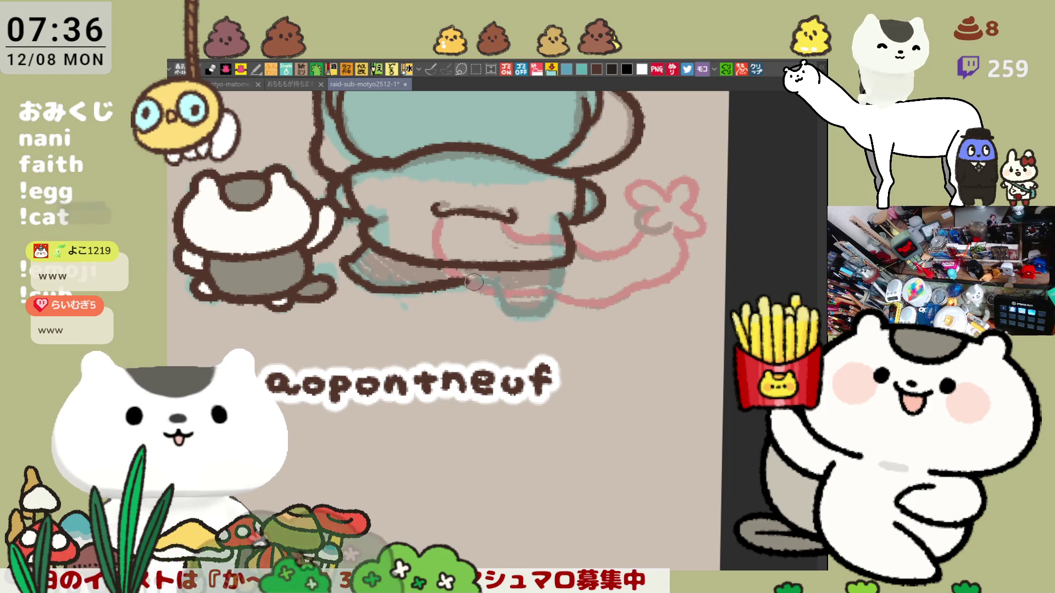
{"action": "key", "text": "ctrl+z"}
{"action": "left_click_drag", "start_coordinate": [373, 287], "coordinate": [453, 281]}
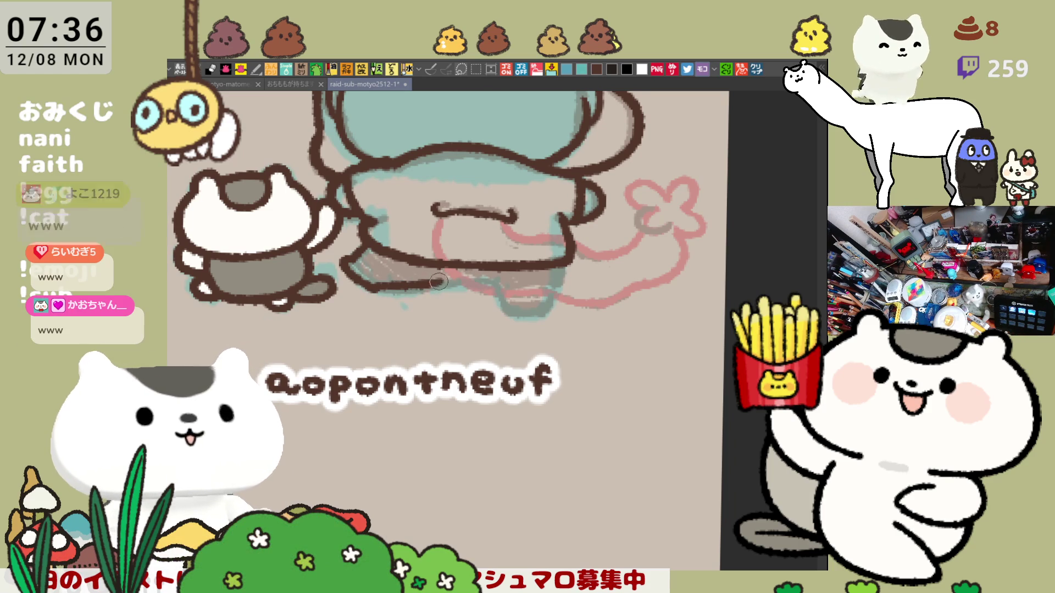
{"action": "key", "text": "ctrl+z"}
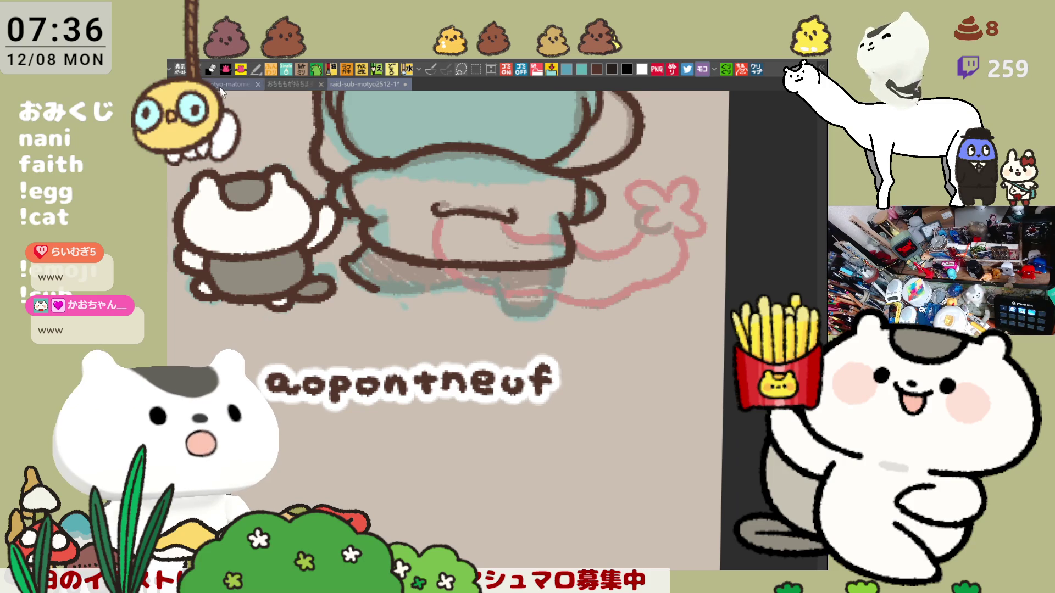
{"action": "left_click", "coordinate": [223, 85]}
{"action": "scroll", "coordinate": [458, 353], "scroll_direction": "down", "scroll_amount": 5}
{"action": "scroll", "coordinate": [456, 330], "scroll_direction": "down", "scroll_amount": 5}
{"action": "scroll", "coordinate": [454, 305], "scroll_direction": "down", "scroll_amount": 3}
{"action": "scroll", "coordinate": [460, 473], "scroll_direction": "down", "scroll_amount": 2}
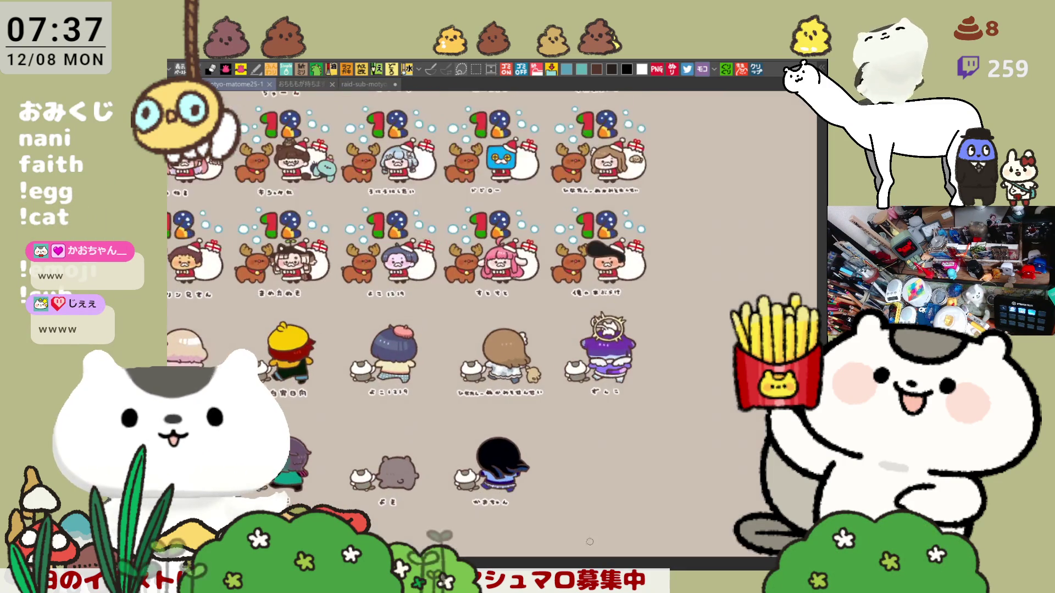
{"action": "scroll", "coordinate": [460, 472], "scroll_direction": "up", "scroll_amount": 2}
{"action": "scroll", "coordinate": [460, 472], "scroll_direction": "up", "scroll_amount": 2}
{"action": "scroll", "coordinate": [460, 472], "scroll_direction": "up", "scroll_amount": 2}
{"action": "scroll", "coordinate": [460, 472], "scroll_direction": "up", "scroll_amount": 1}
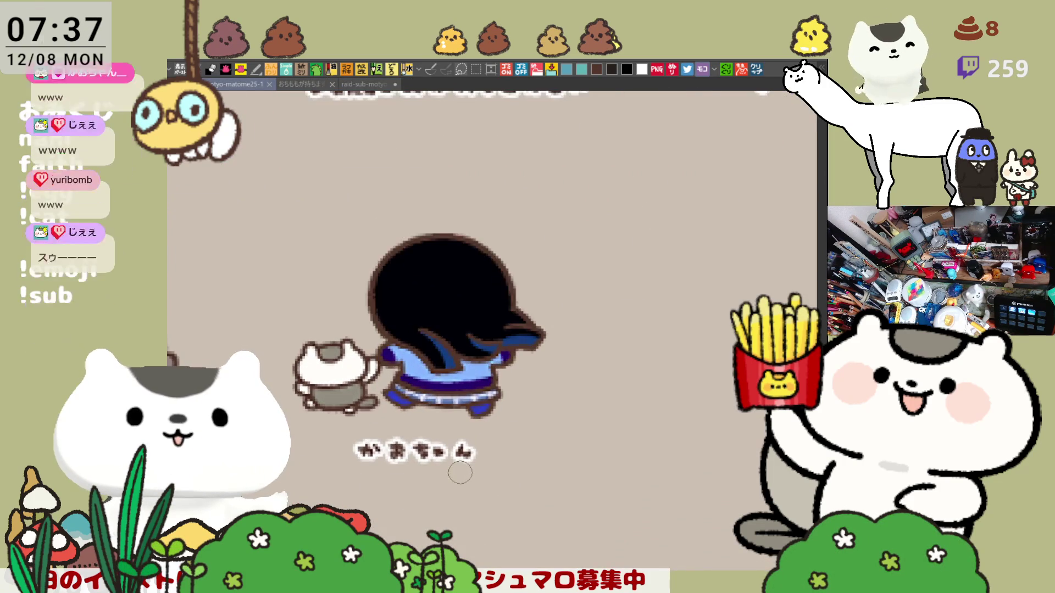
{"action": "scroll", "coordinate": [460, 472], "scroll_direction": "down", "scroll_amount": 2}
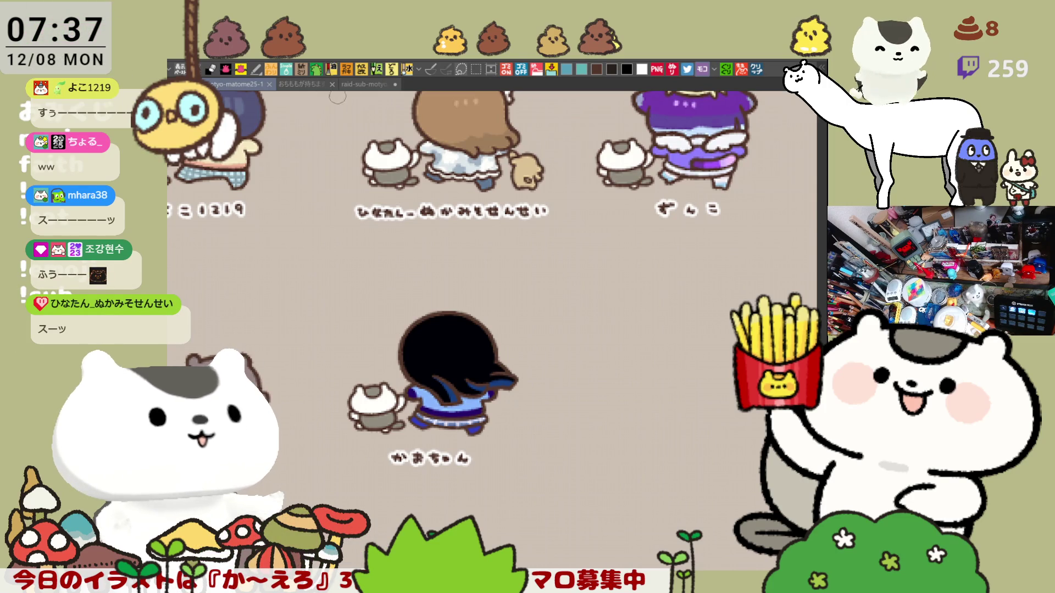
Switch to the aopontneuf drawing and ink the brown curve along the tail.
{"action": "left_click", "coordinate": [362, 84]}
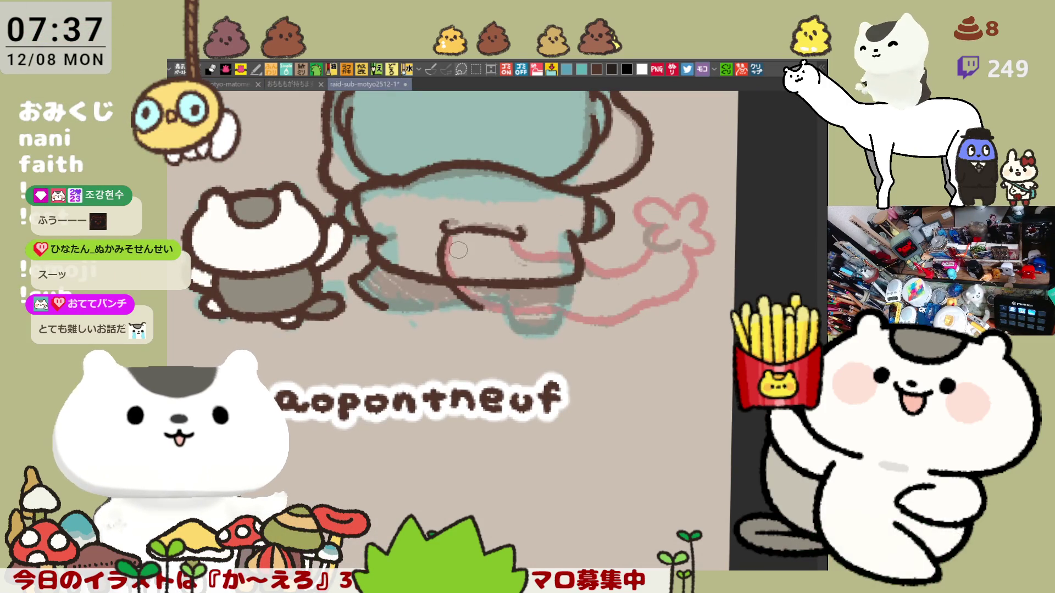
{"action": "left_click_drag", "start_coordinate": [439, 248], "coordinate": [524, 306]}
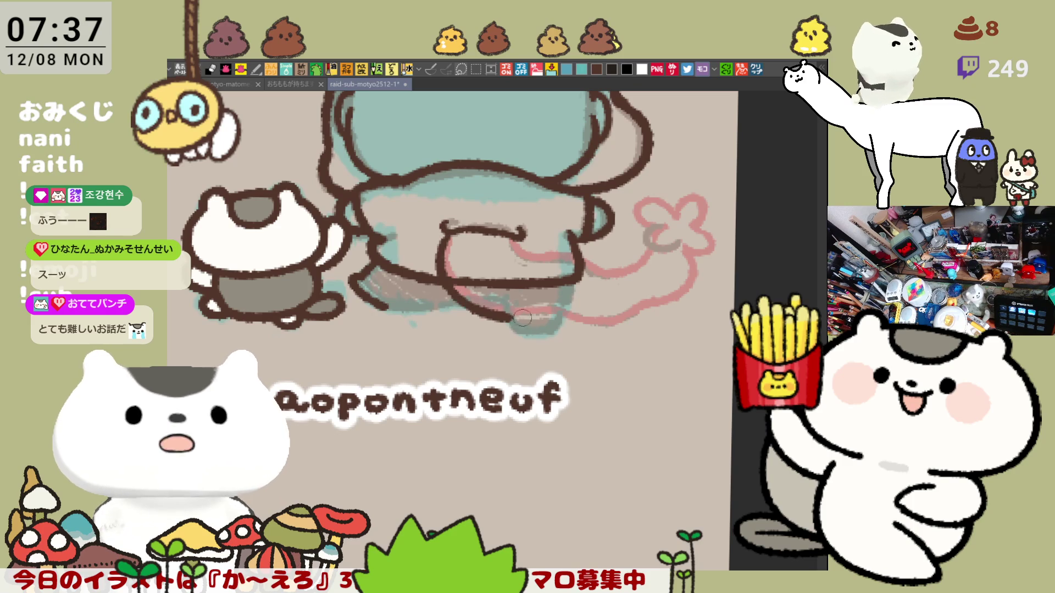
{"action": "key", "text": "ctrl+z"}
{"action": "left_click_drag", "start_coordinate": [445, 226], "coordinate": [573, 314]}
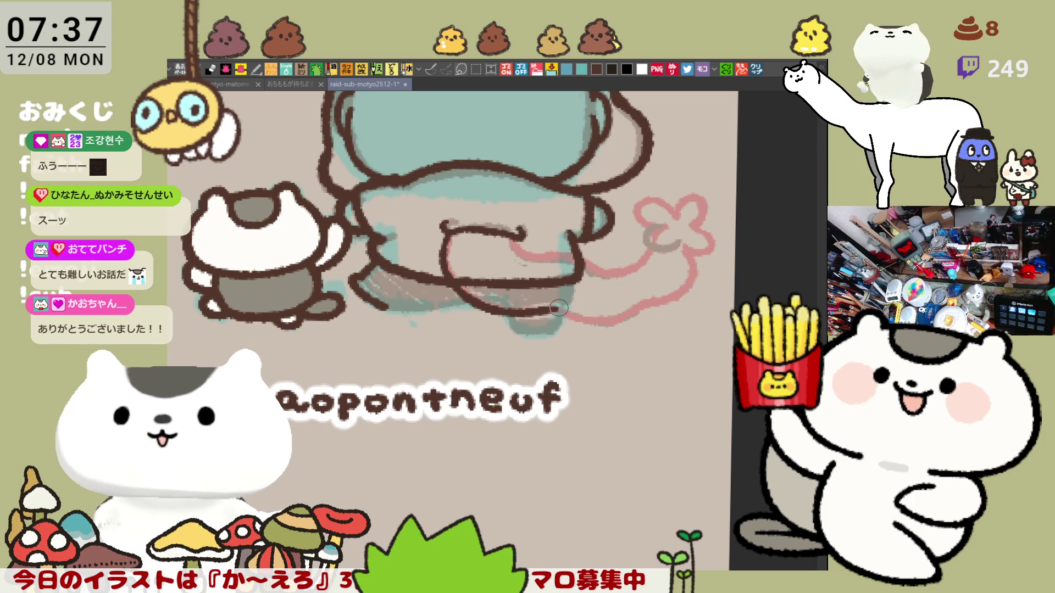
{"action": "key", "text": "ctrl+z"}
{"action": "left_click_drag", "start_coordinate": [444, 224], "coordinate": [563, 315]}
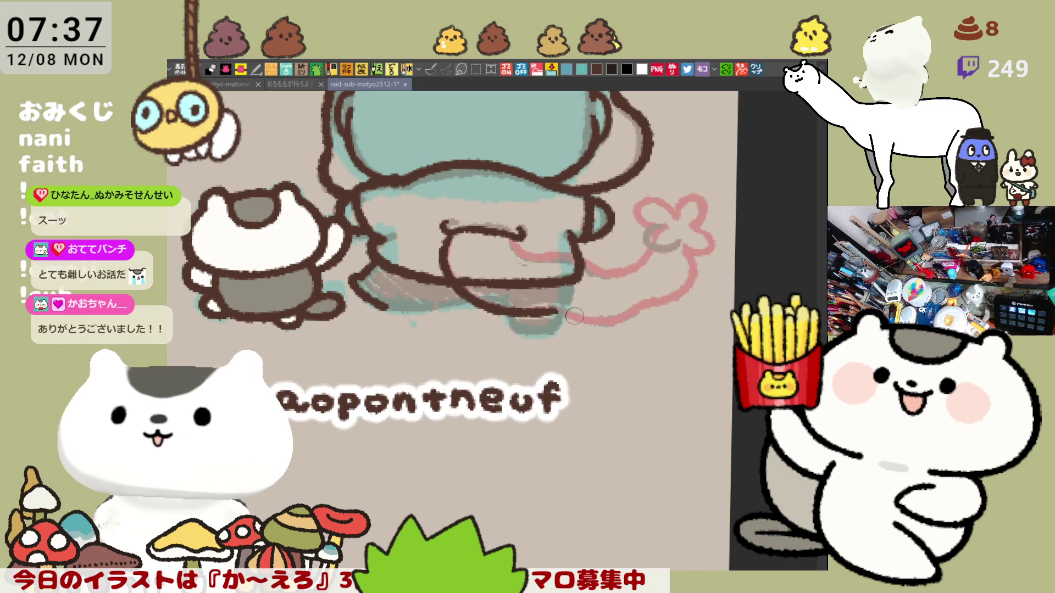
{"action": "key", "text": "ctrl+z"}
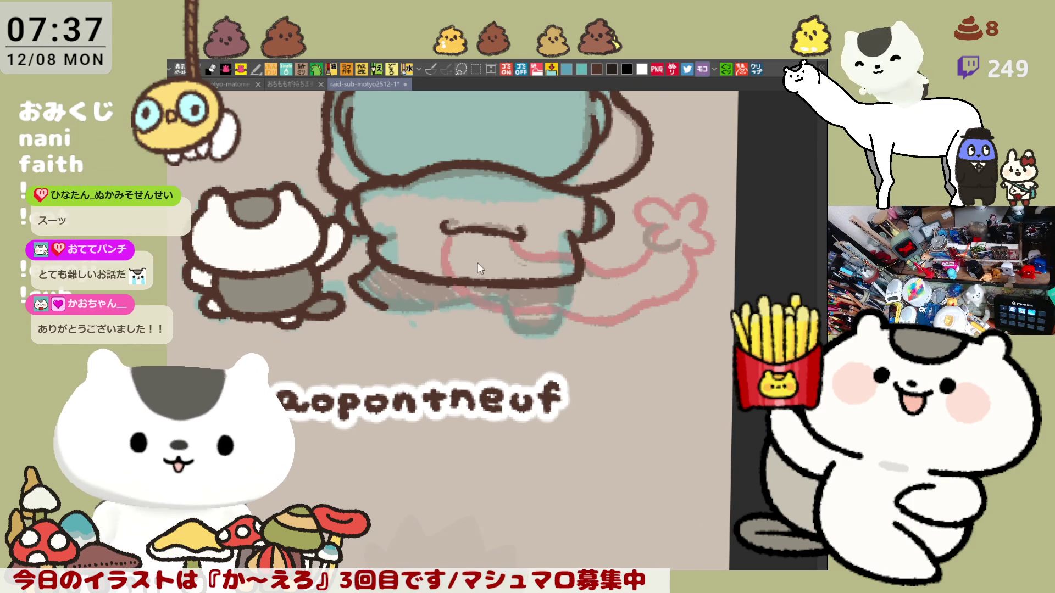
{"action": "mouse_move", "coordinate": [443, 224]}
{"action": "left_mouse_down"}
{"action": "mouse_move", "coordinate": [546, 309]}
{"action": "mouse_move", "coordinate": [591, 318]}
{"action": "left_mouse_up"}
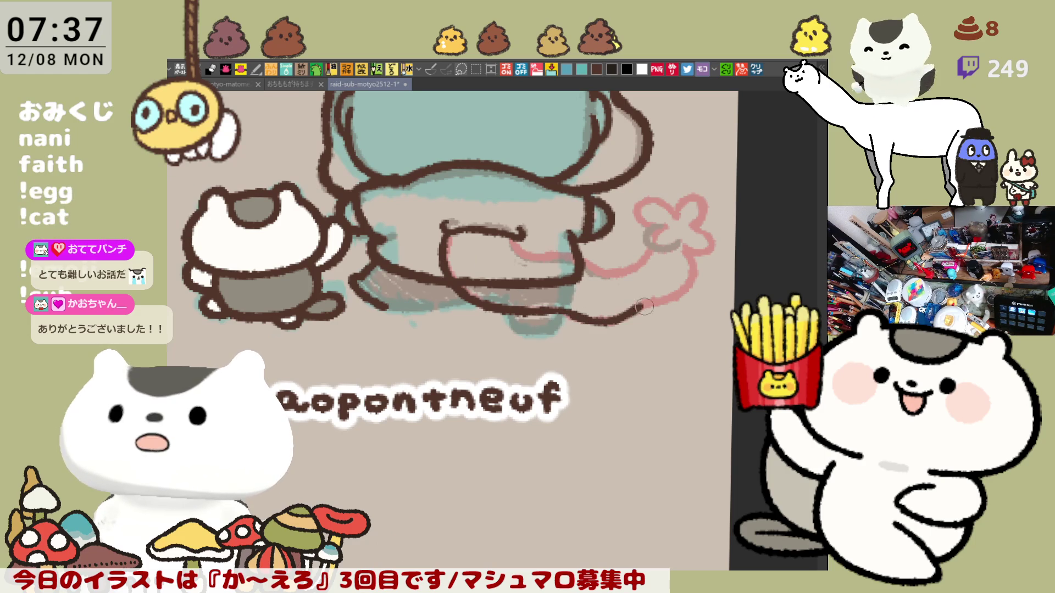
Extend the tail line rightward and up along the pink sketch, adding a stroke near the waist.
{"action": "key", "text": "ctrl+z"}
{"action": "left_click_drag", "start_coordinate": [551, 310], "coordinate": [639, 310]}
{"action": "key", "text": "ctrl+z"}
{"action": "key", "text": "ctrl+z"}
{"action": "key", "text": "ctrl+z"}
{"action": "key", "text": "ctrl+z"}
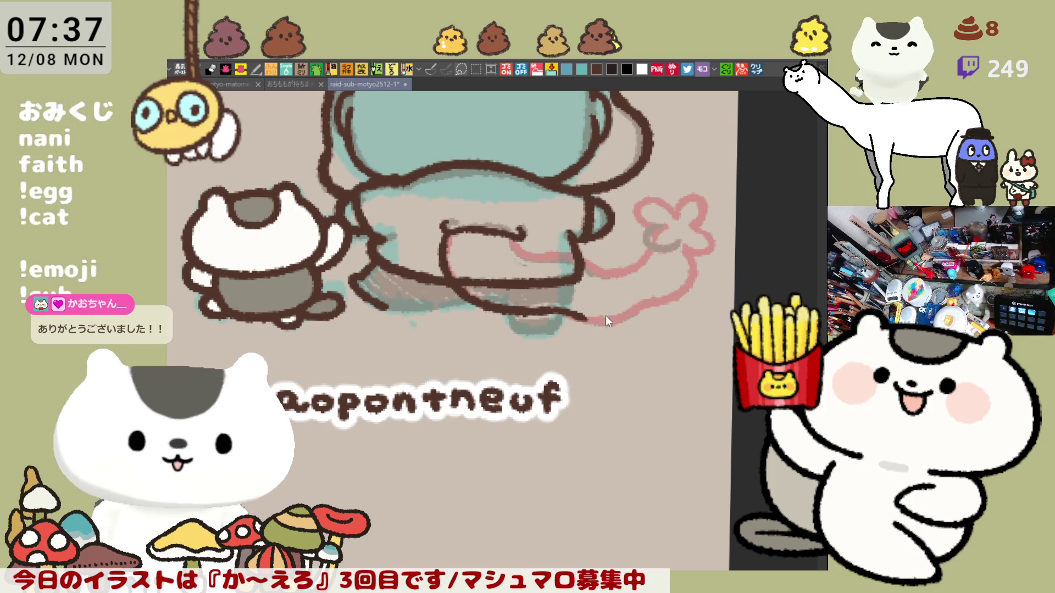
{"action": "left_click_drag", "start_coordinate": [569, 314], "coordinate": [637, 307]}
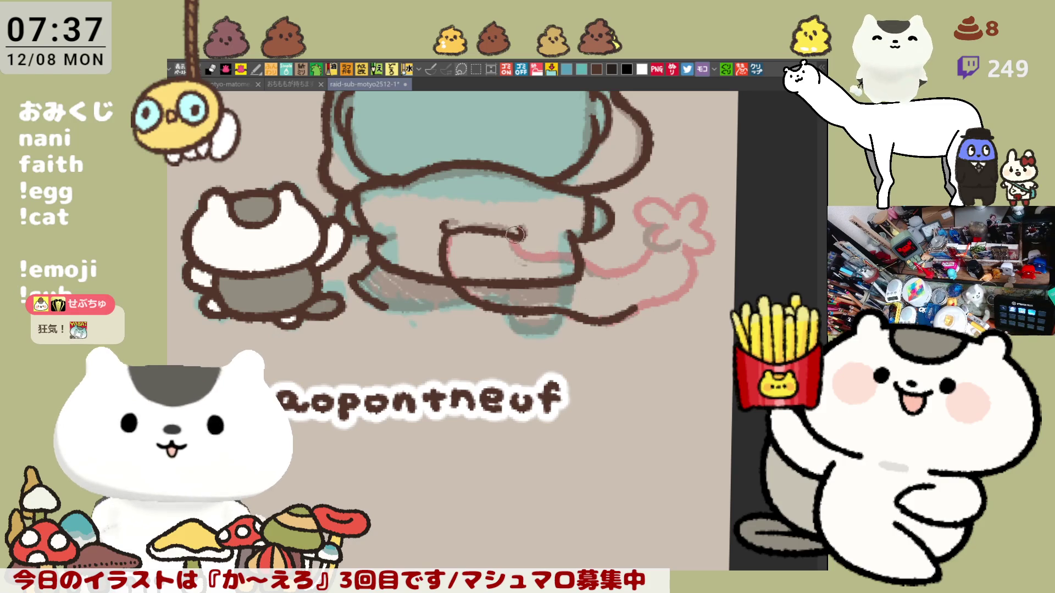
{"action": "mouse_move", "coordinate": [521, 236]}
{"action": "left_mouse_down"}
{"action": "mouse_move", "coordinate": [533, 257]}
{"action": "mouse_move", "coordinate": [576, 265]}
{"action": "left_mouse_up"}
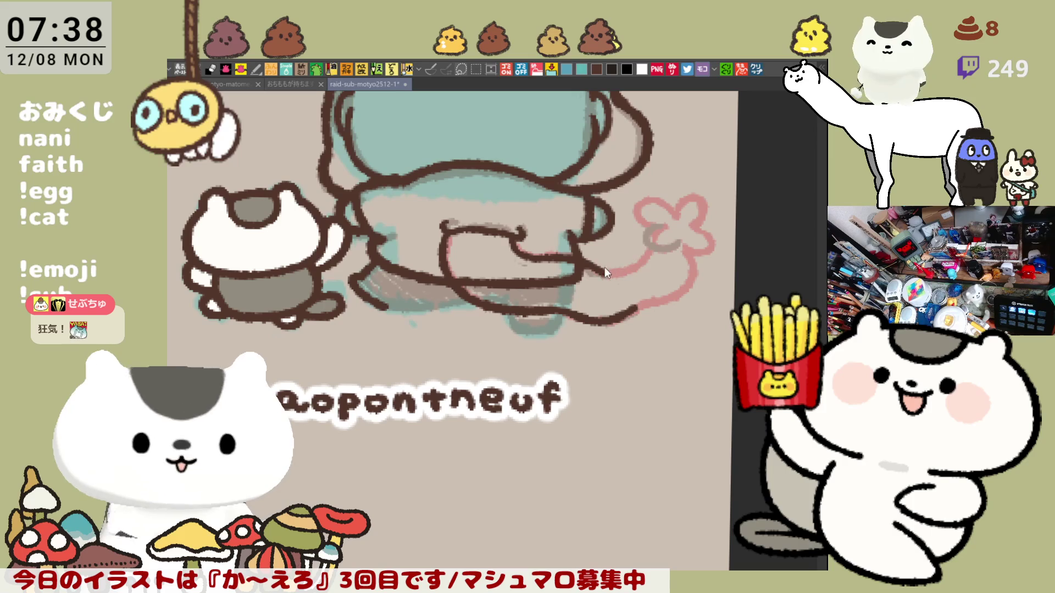
{"action": "left_click_drag", "start_coordinate": [605, 272], "coordinate": [656, 249]}
{"action": "key", "text": "ctrl+z"}
Ink the tail from the flower downward while checking the canvas mirrored.
{"action": "key", "text": "h"}
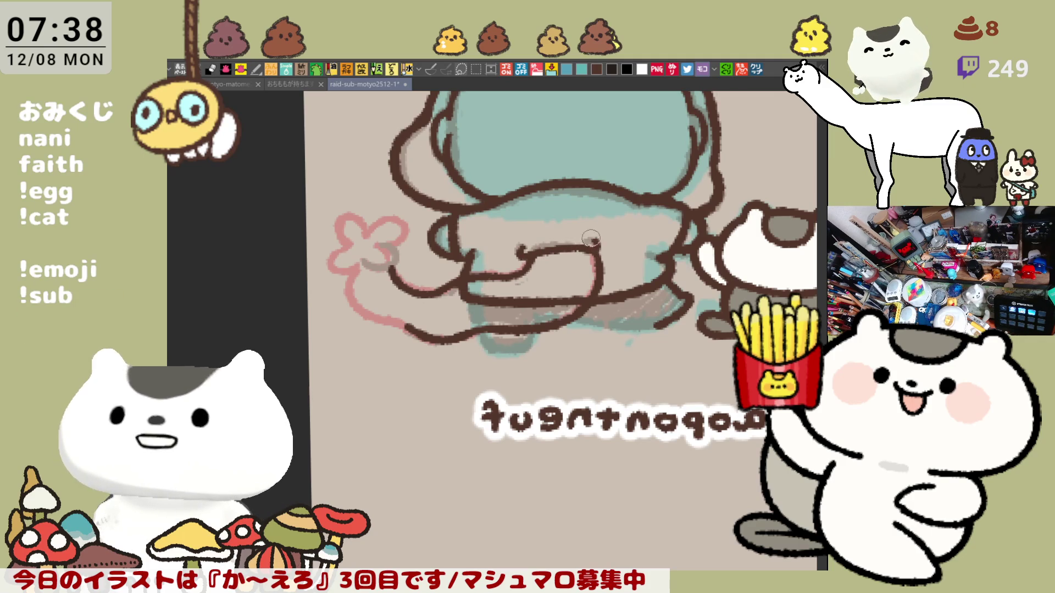
{"action": "key", "text": "h"}
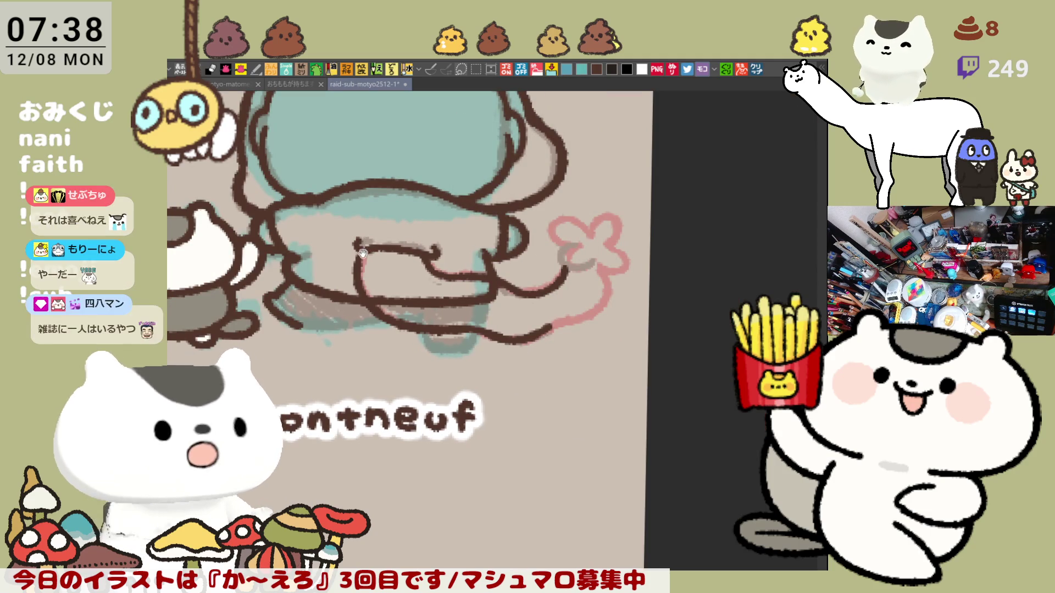
{"action": "scroll", "coordinate": [395, 299], "scroll_direction": "left", "scroll_amount": 1}
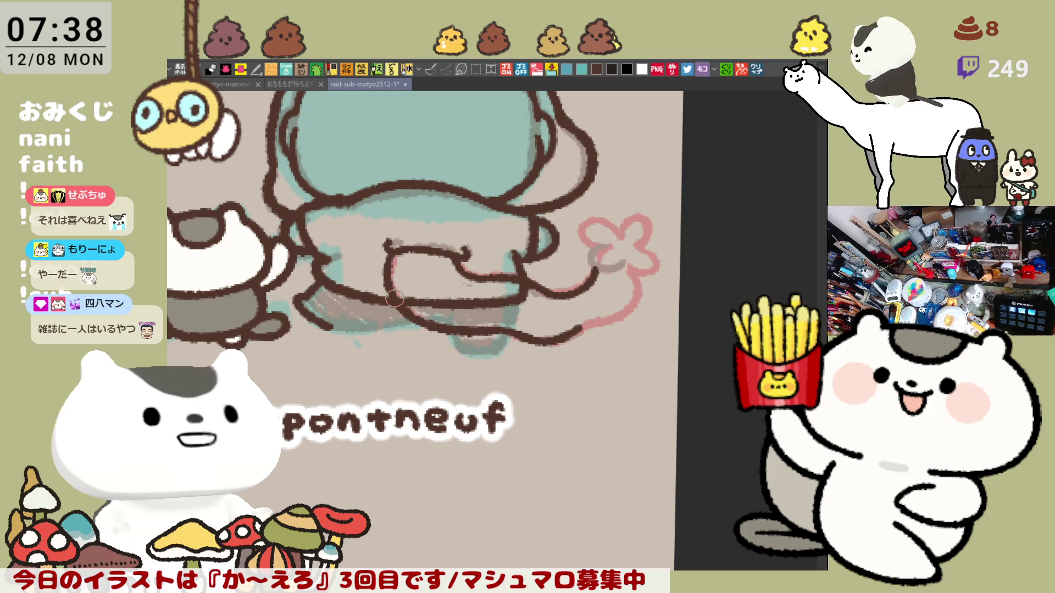
{"action": "key", "text": "h"}
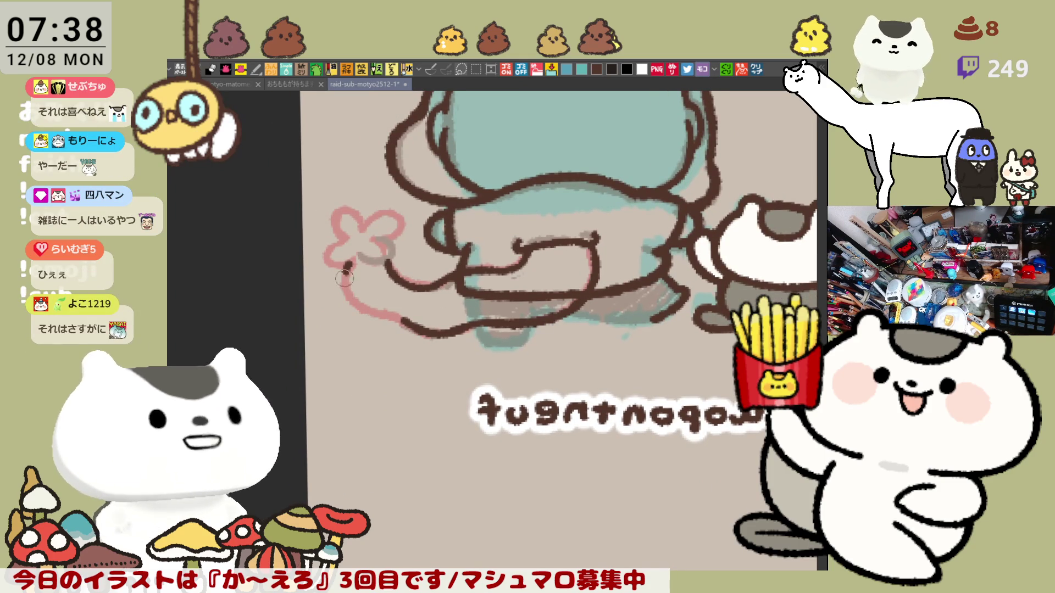
{"action": "left_click_drag", "start_coordinate": [345, 264], "coordinate": [400, 319]}
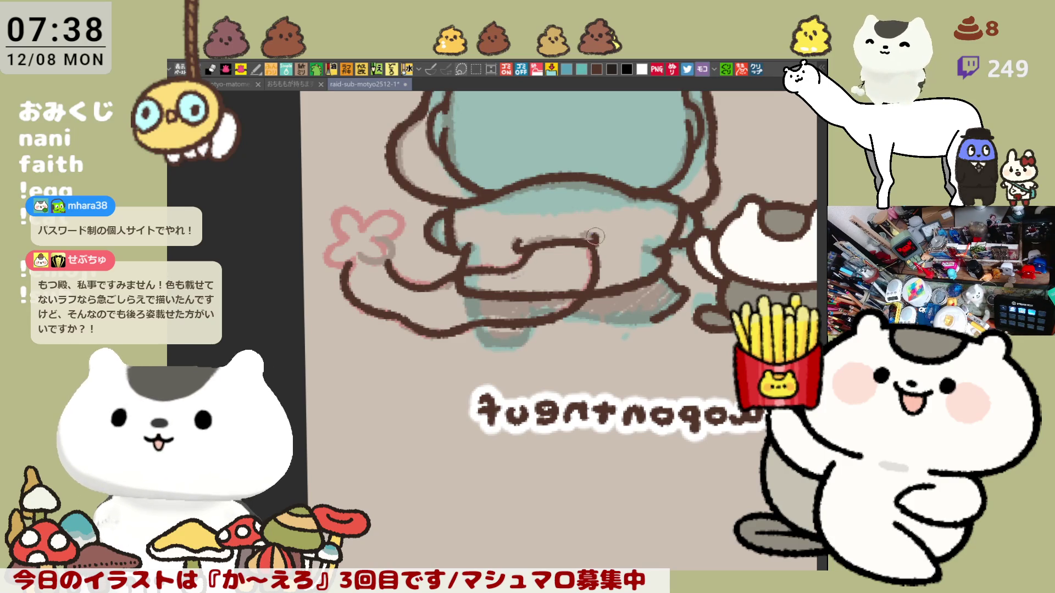
{"action": "key", "text": "h"}
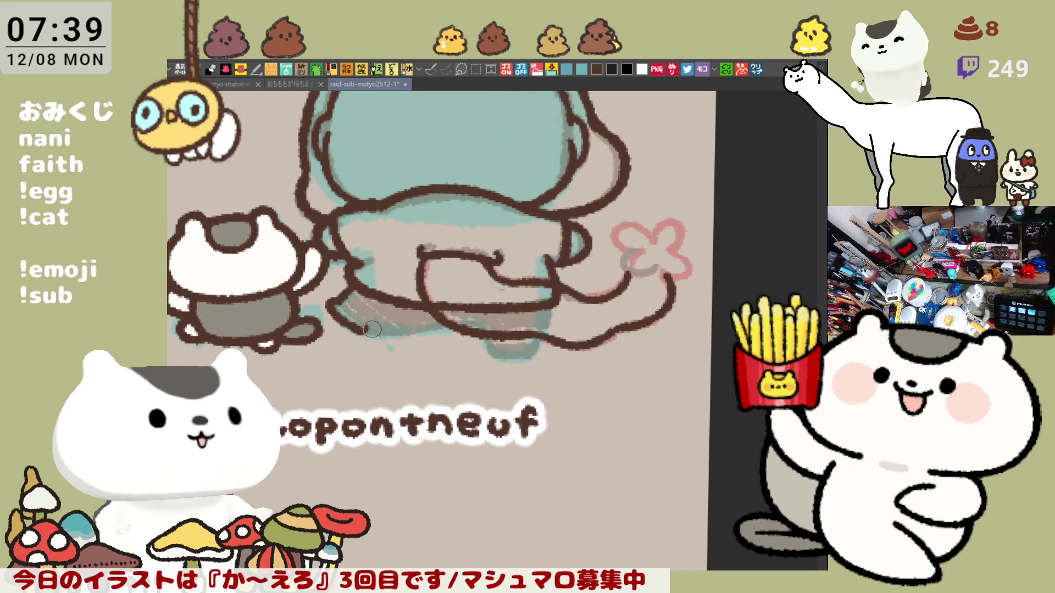
Darken the lower body outline in brown in three short sections.
{"action": "left_click_drag", "start_coordinate": [363, 328], "coordinate": [437, 331]}
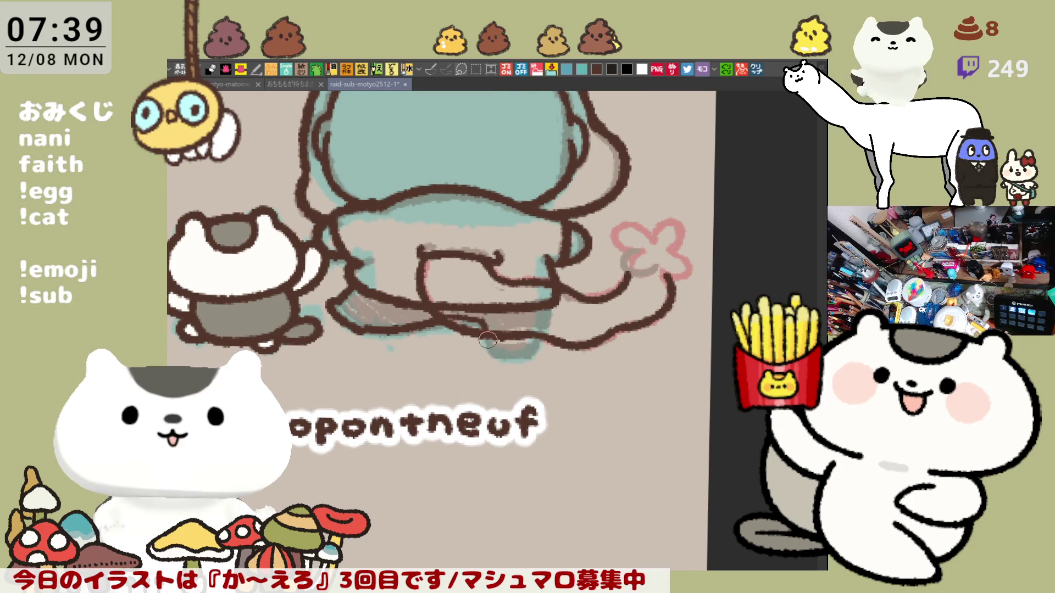
{"action": "left_click_drag", "start_coordinate": [493, 343], "coordinate": [516, 357]}
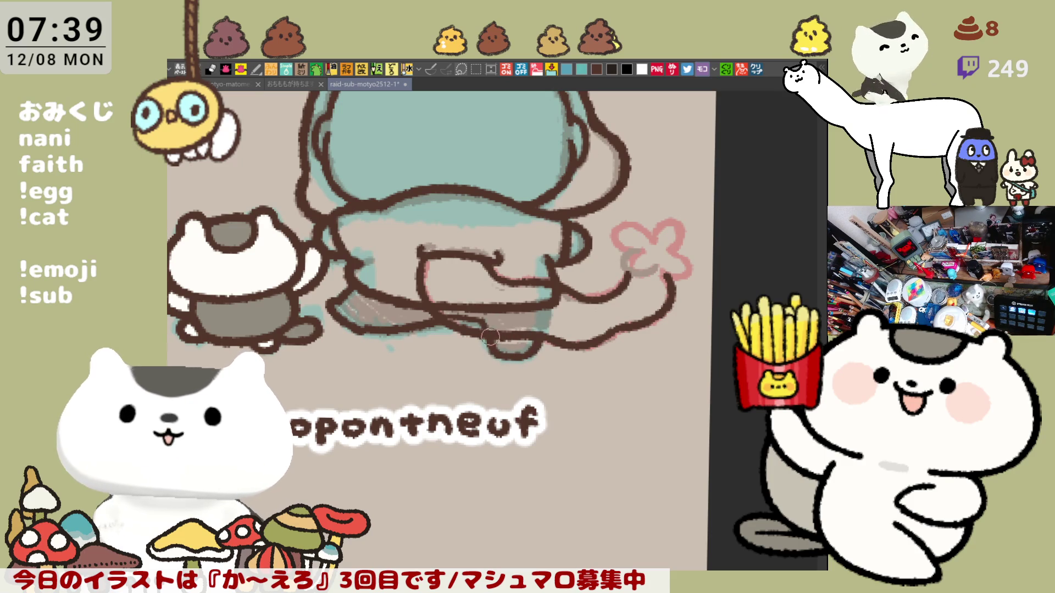
{"action": "left_click_drag", "start_coordinate": [528, 330], "coordinate": [546, 334]}
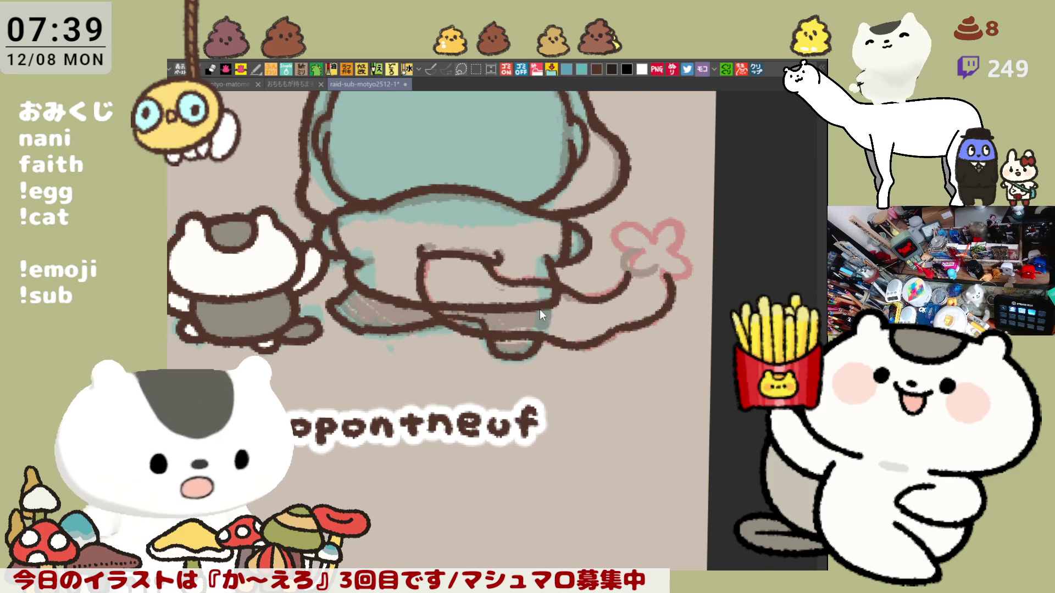
{"action": "key", "text": "h"}
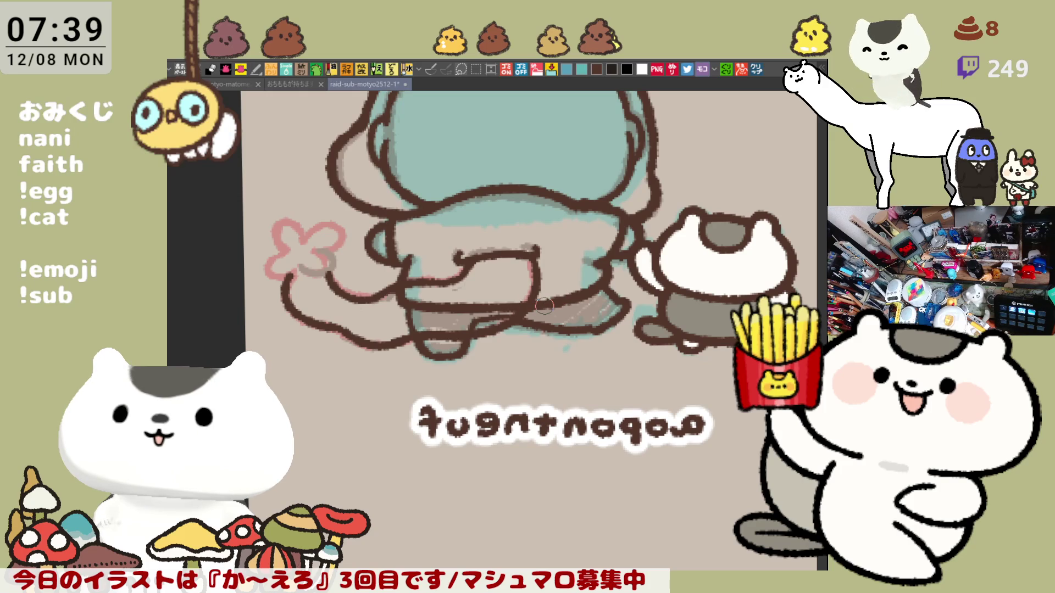
{"action": "scroll", "coordinate": [544, 305], "scroll_direction": "down", "scroll_amount": 1}
{"action": "scroll", "coordinate": [543, 304], "scroll_direction": "down", "scroll_amount": 3}
{"action": "scroll", "coordinate": [544, 305], "scroll_direction": "up", "scroll_amount": 3}
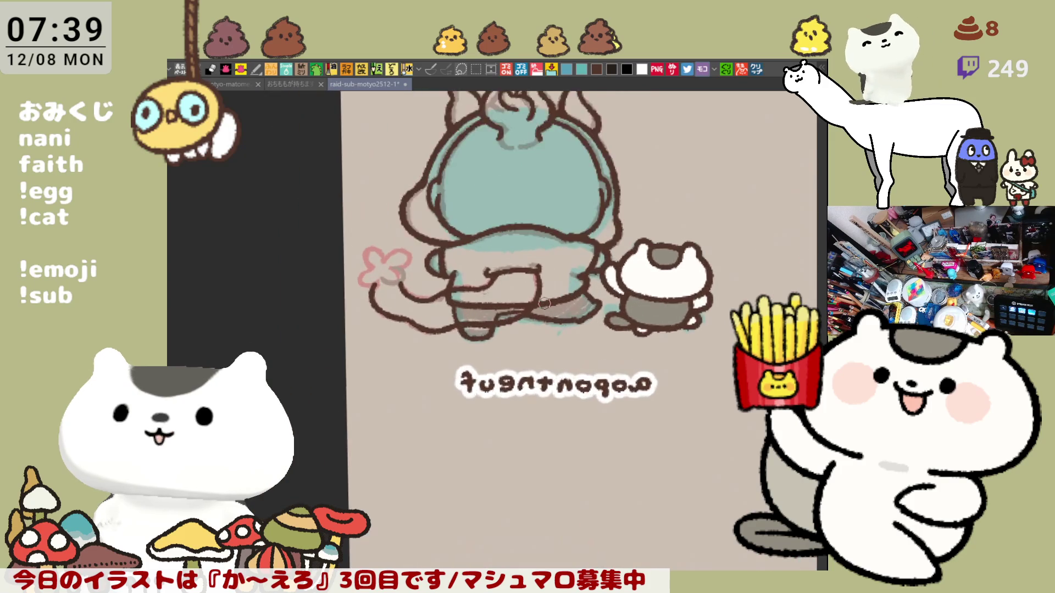
{"action": "scroll", "coordinate": [545, 303], "scroll_direction": "up", "scroll_amount": 2}
{"action": "scroll", "coordinate": [546, 295], "scroll_direction": "up", "scroll_amount": 2}
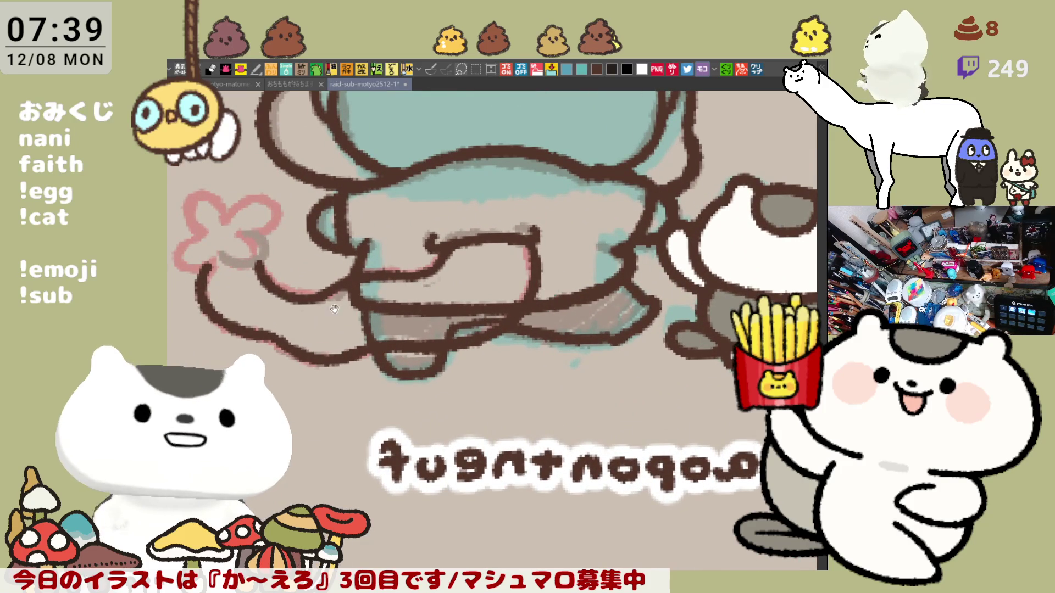
{"action": "left_click_drag", "start_coordinate": [546, 289], "coordinate": [345, 356]}
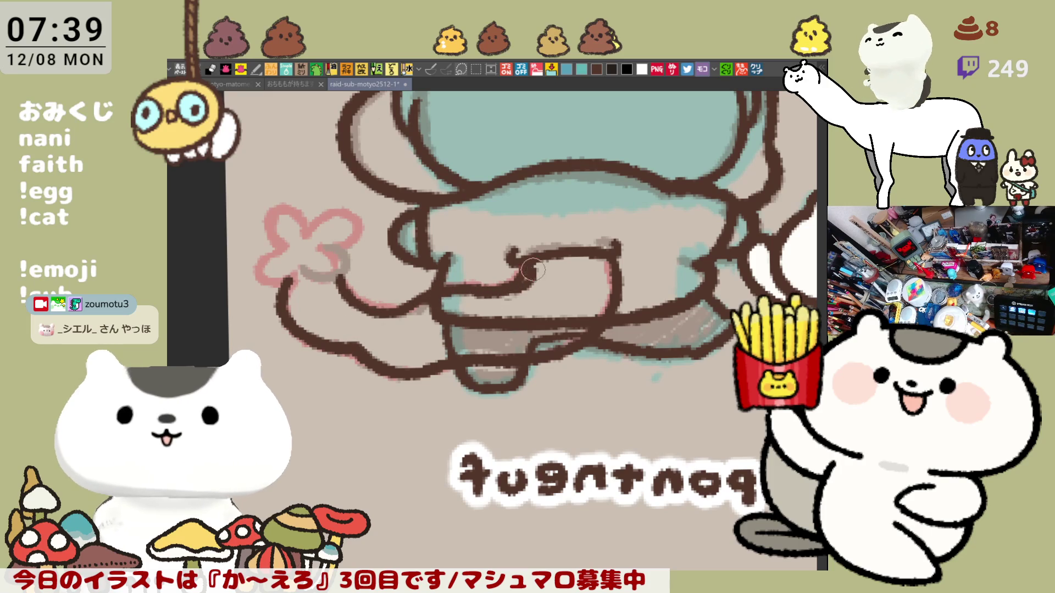
Ink brown curves over the pink flower at the tail tip and touch up its lower petal.
{"action": "mouse_move", "coordinate": [525, 279]}
{"action": "left_mouse_down"}
{"action": "mouse_move", "coordinate": [531, 261]}
{"action": "mouse_move", "coordinate": [590, 254]}
{"action": "left_mouse_up"}
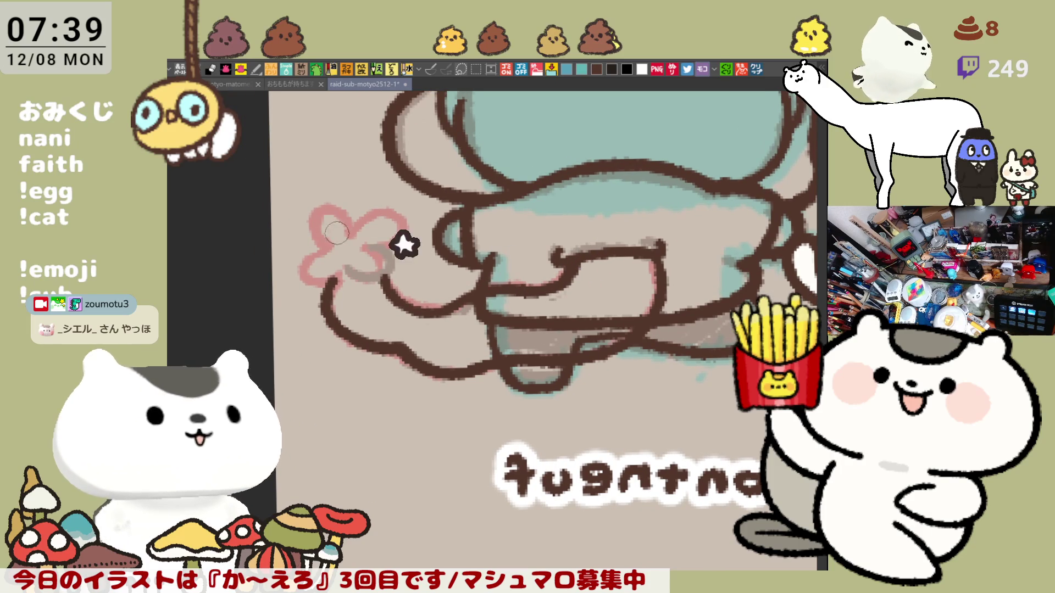
{"action": "mouse_move", "coordinate": [313, 239]}
{"action": "left_mouse_down"}
{"action": "mouse_move", "coordinate": [337, 188]}
{"action": "mouse_move", "coordinate": [334, 262]}
{"action": "left_mouse_up"}
{"action": "key", "text": "ctrl+z"}
{"action": "mouse_move", "coordinate": [325, 166]}
{"action": "left_mouse_down"}
{"action": "mouse_move", "coordinate": [346, 216]}
{"action": "mouse_move", "coordinate": [396, 239]}
{"action": "left_mouse_up"}
{"action": "key", "text": "ctrl+z"}
{"action": "left_click_drag", "start_coordinate": [341, 218], "coordinate": [381, 232]}
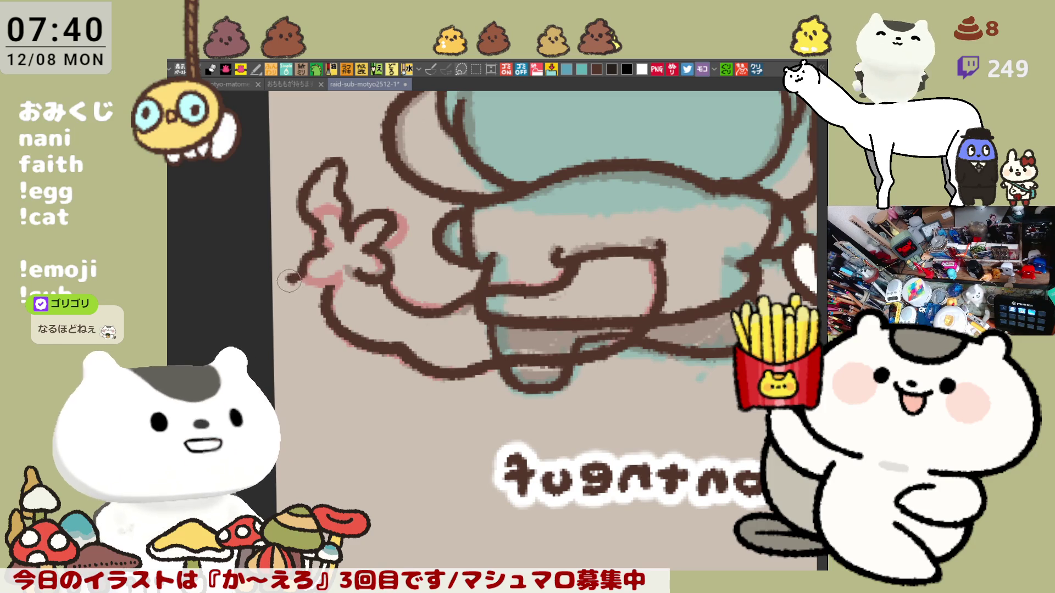
{"action": "mouse_move", "coordinate": [301, 280]}
{"action": "left_mouse_down"}
{"action": "mouse_move", "coordinate": [324, 250]}
{"action": "mouse_move", "coordinate": [291, 284]}
{"action": "mouse_move", "coordinate": [340, 268]}
{"action": "left_mouse_up"}
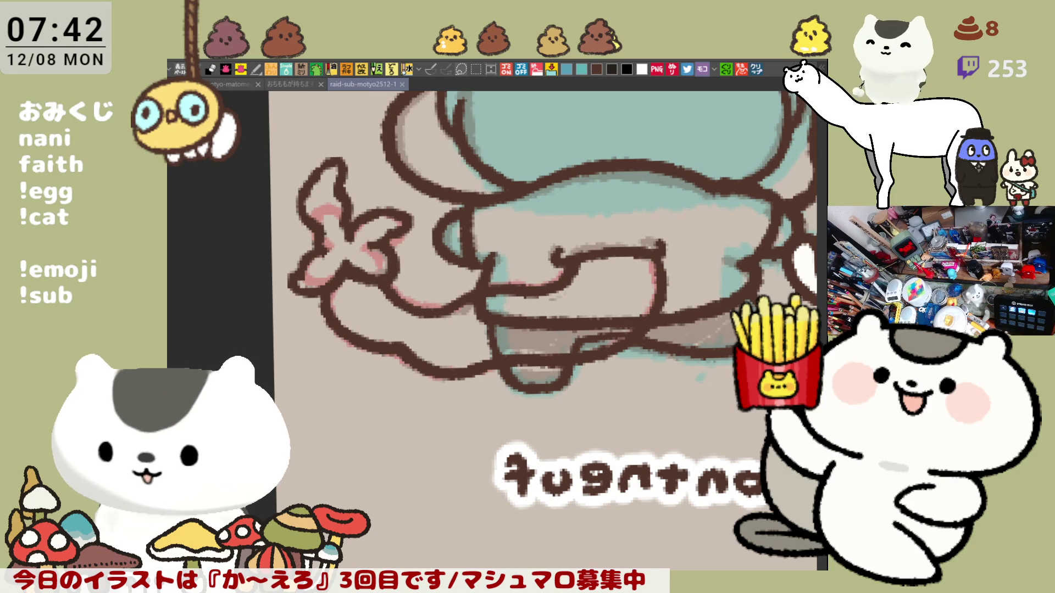
{"action": "left_click", "coordinate": [759, 69]}
{"action": "scroll", "coordinate": [589, 369], "scroll_direction": "up", "scroll_amount": 1}
{"action": "scroll", "coordinate": [589, 369], "scroll_direction": "up", "scroll_amount": 1}
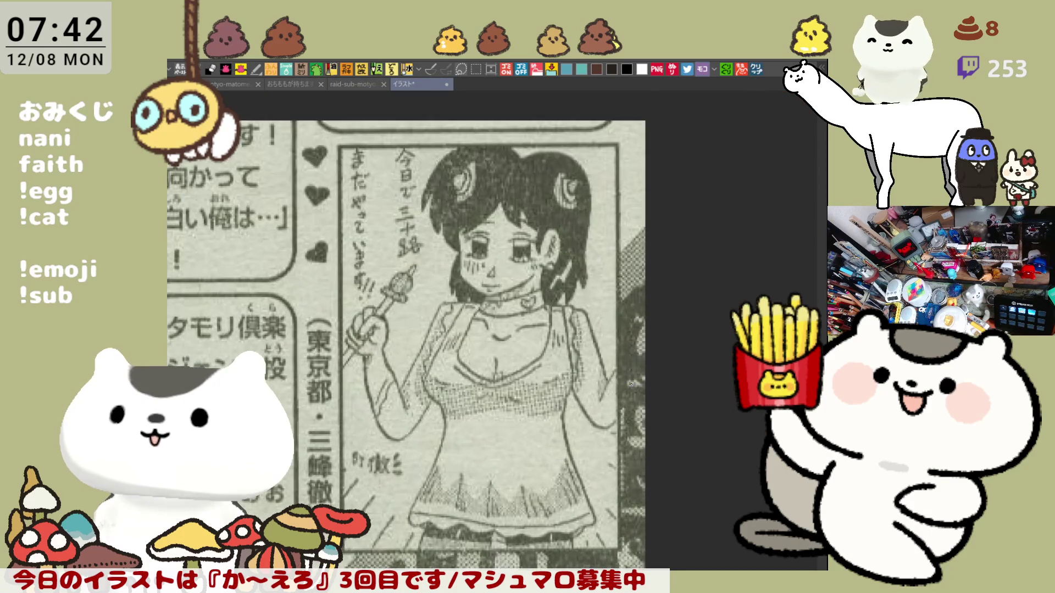
{"action": "scroll", "coordinate": [590, 368], "scroll_direction": "up", "scroll_amount": 1}
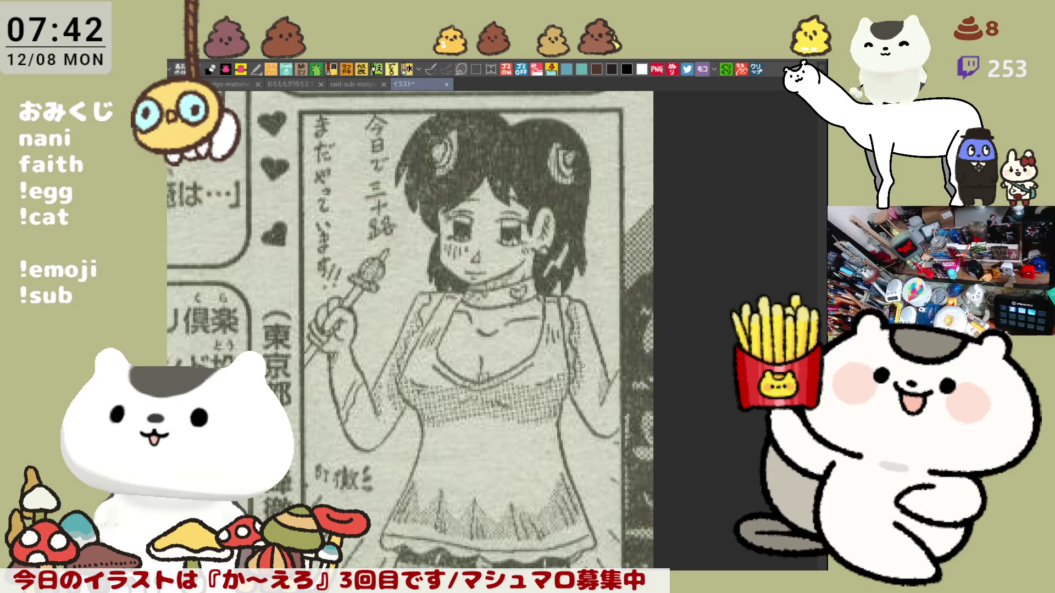
{"action": "scroll", "coordinate": [512, 342], "scroll_direction": "down", "scroll_amount": 1}
{"action": "scroll", "coordinate": [510, 342], "scroll_direction": "down", "scroll_amount": 1}
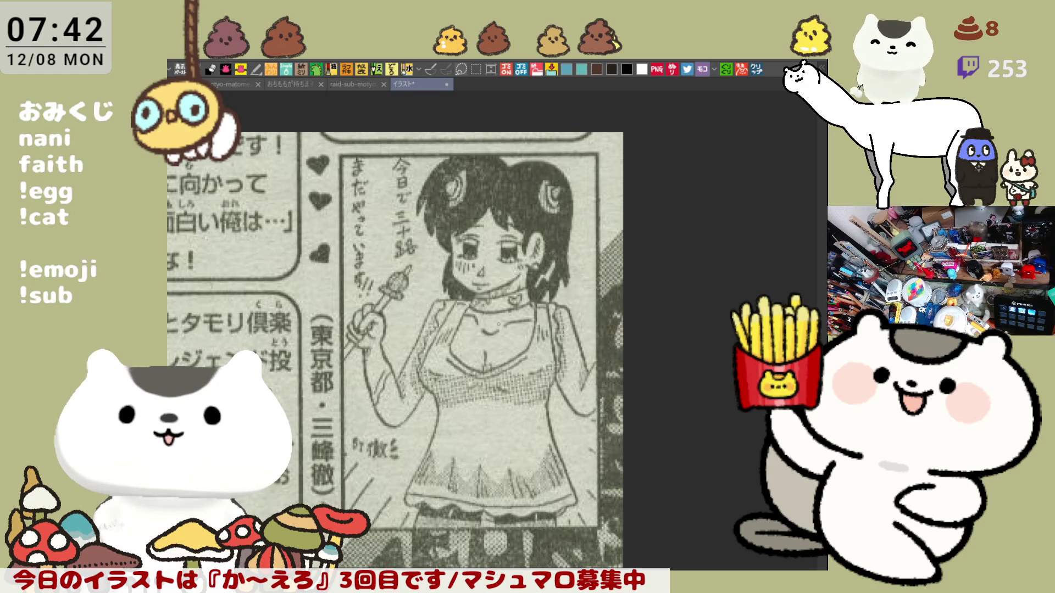
{"action": "left_click_drag", "start_coordinate": [510, 342], "coordinate": [605, 299]}
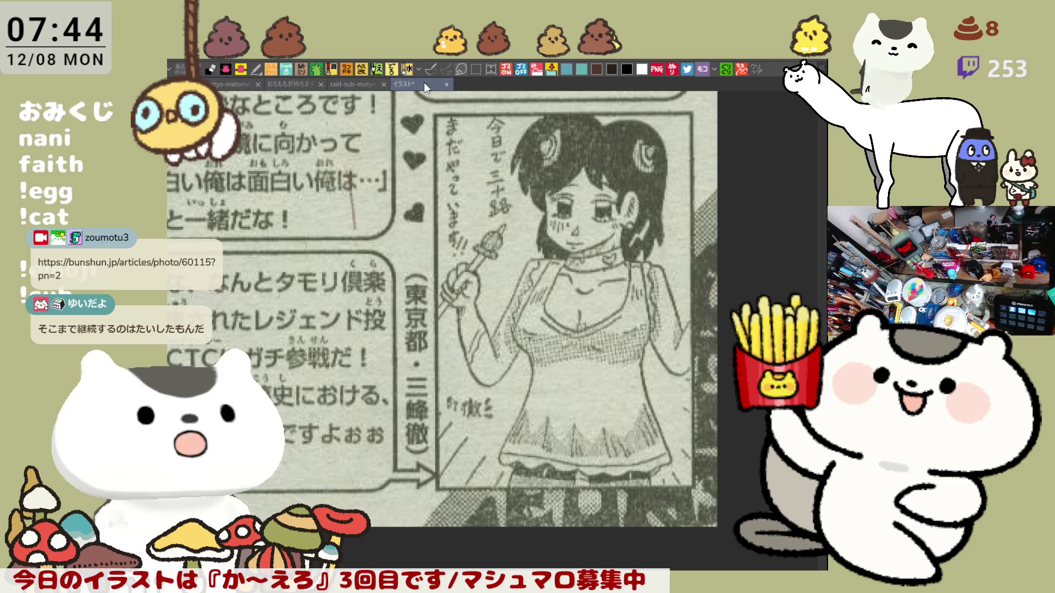
{"action": "key", "text": "ctrl+w"}
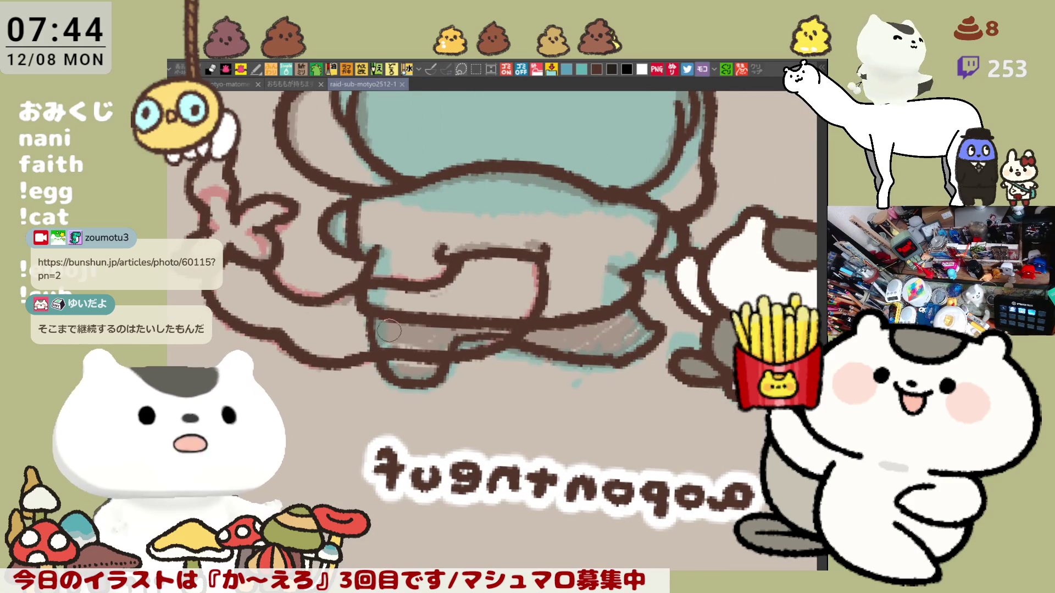
Touch up colour near the character's outline and move the view across the drawing.
{"action": "left_click_drag", "start_coordinate": [320, 352], "coordinate": [327, 364]}
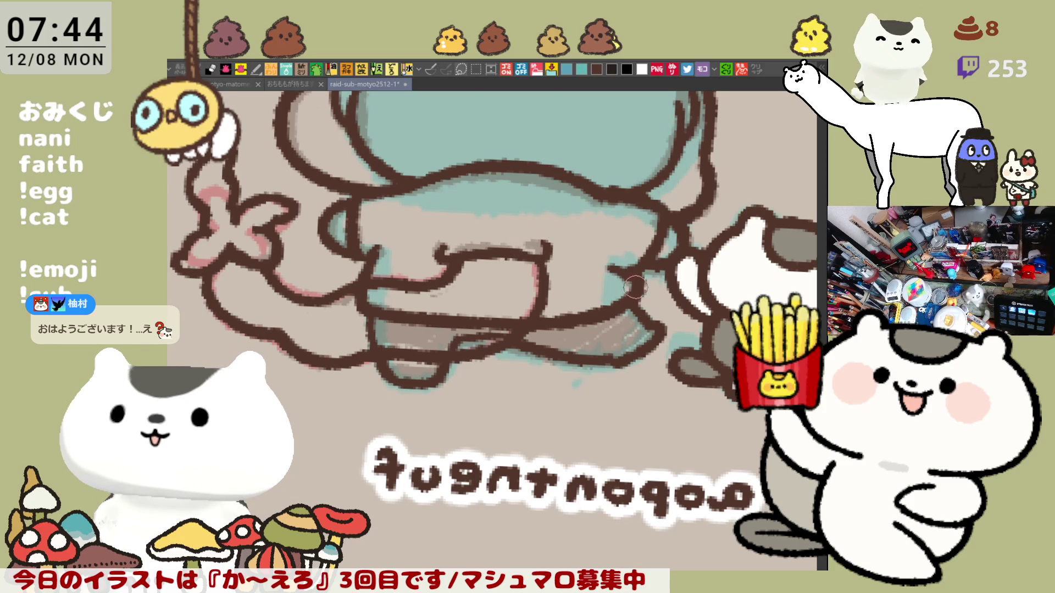
{"action": "scroll", "coordinate": [618, 321], "scroll_direction": "up", "scroll_amount": 1}
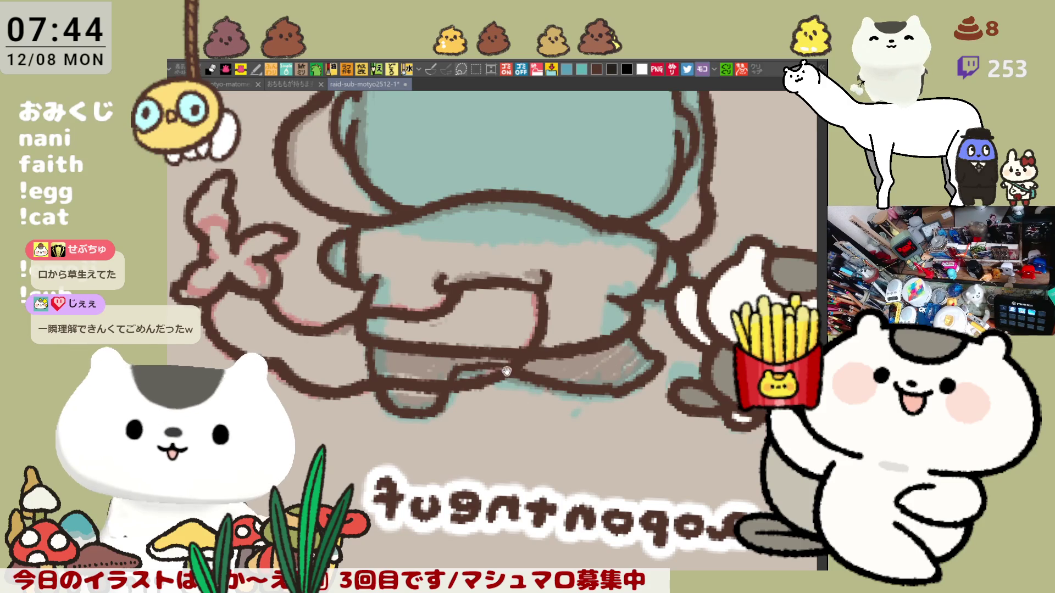
{"action": "scroll", "coordinate": [605, 357], "scroll_direction": "up", "scroll_amount": 2}
{"action": "scroll", "coordinate": [449, 384], "scroll_direction": "up", "scroll_amount": 2}
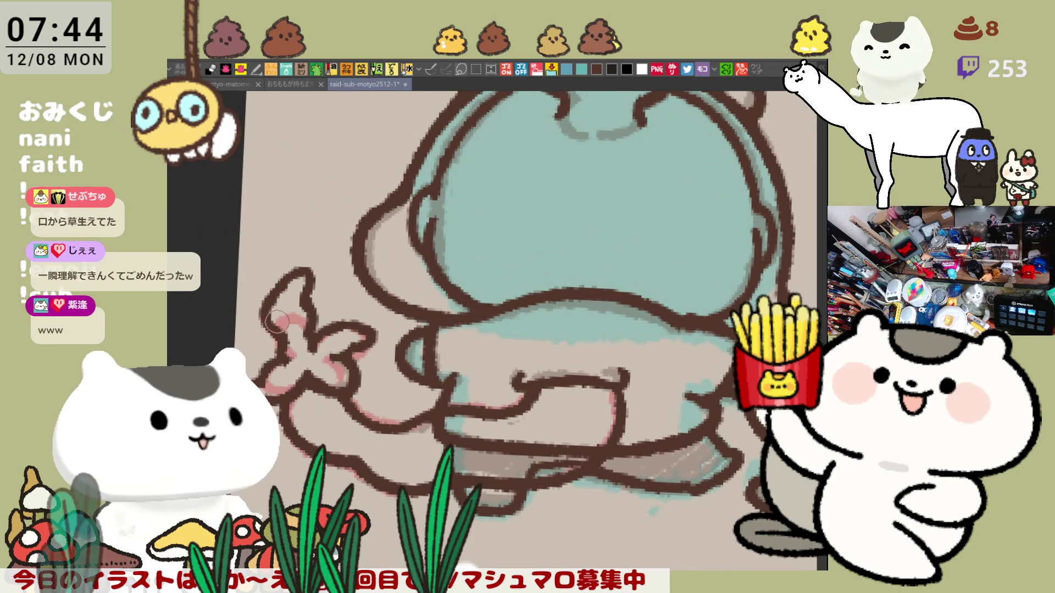
{"action": "left_click_drag", "start_coordinate": [420, 357], "coordinate": [363, 341]}
{"action": "scroll", "coordinate": [363, 340], "scroll_direction": "up", "scroll_amount": 1}
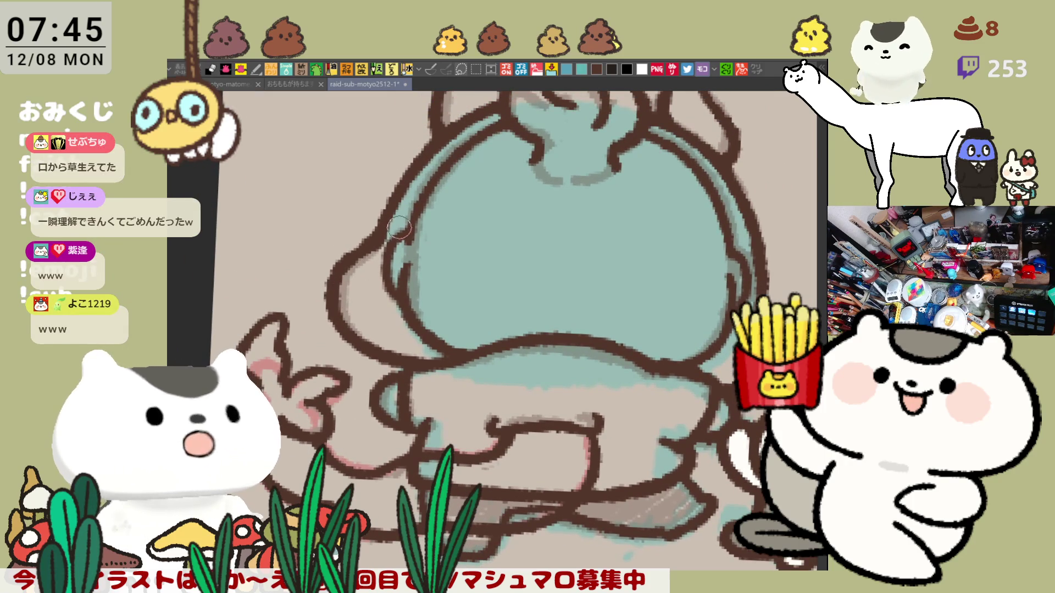
{"action": "scroll", "coordinate": [370, 250], "scroll_direction": "down", "scroll_amount": 2}
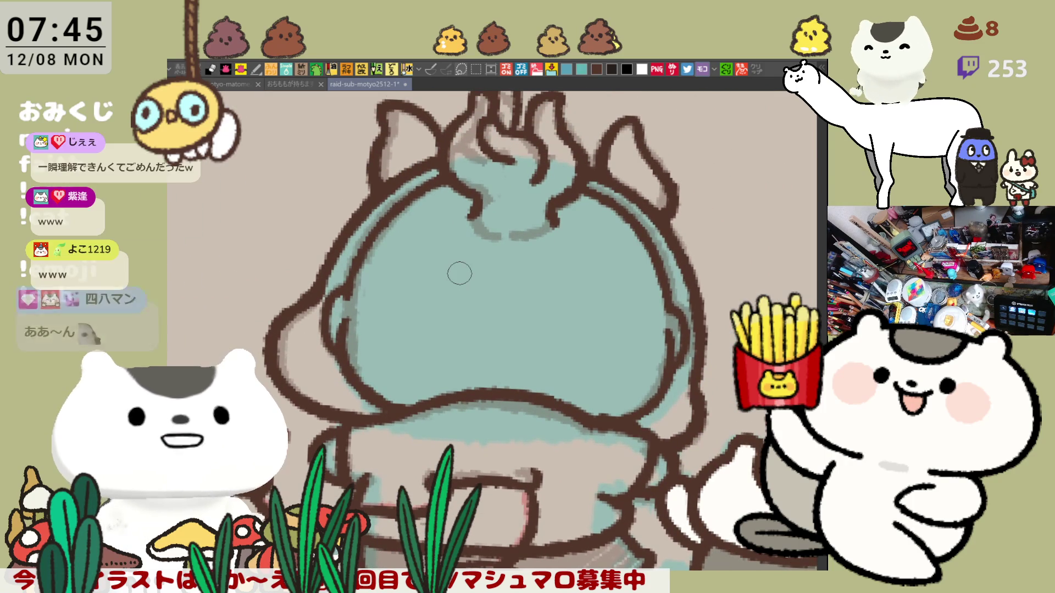
{"action": "scroll", "coordinate": [459, 272], "scroll_direction": "down", "scroll_amount": 1}
{"action": "scroll", "coordinate": [459, 273], "scroll_direction": "down", "scroll_amount": 1}
{"action": "scroll", "coordinate": [456, 273], "scroll_direction": "up", "scroll_amount": 1}
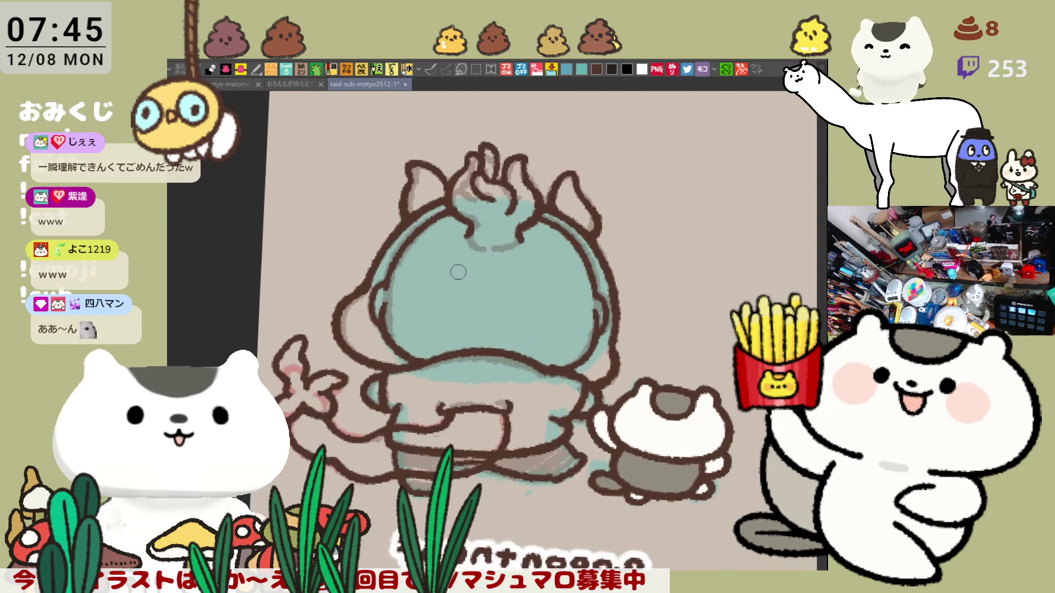
{"action": "scroll", "coordinate": [455, 272], "scroll_direction": "up", "scroll_amount": 1}
{"action": "scroll", "coordinate": [455, 277], "scroll_direction": "up", "scroll_amount": 2}
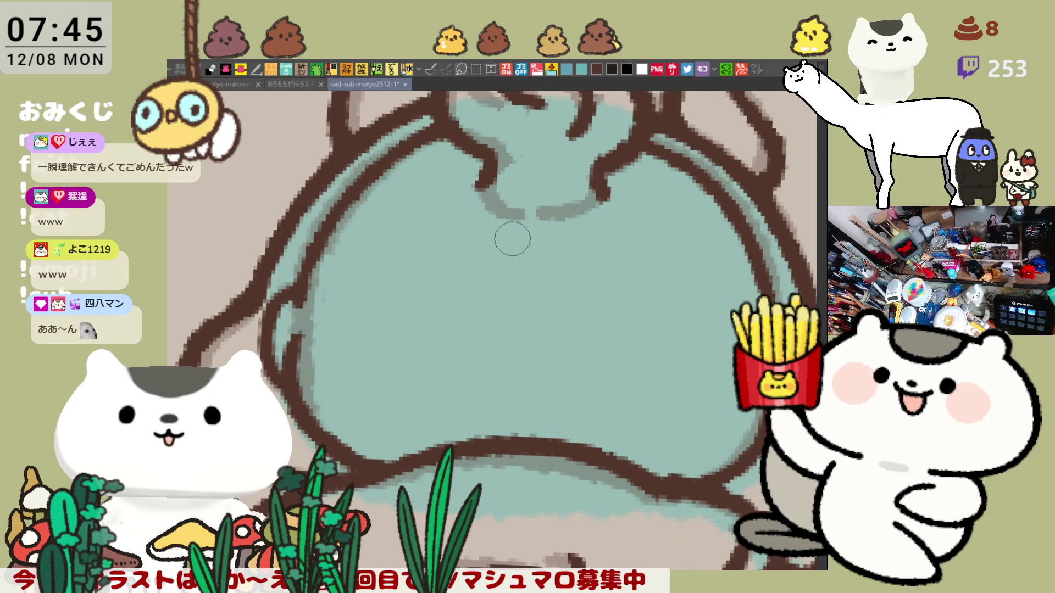
Paint small brown dots just below the line at the top of the teal shell.
{"action": "mouse_move", "coordinate": [496, 195]}
{"action": "left_mouse_down"}
{"action": "mouse_move", "coordinate": [531, 213]}
{"action": "mouse_move", "coordinate": [485, 204]}
{"action": "mouse_move", "coordinate": [505, 209]}
{"action": "left_mouse_up"}
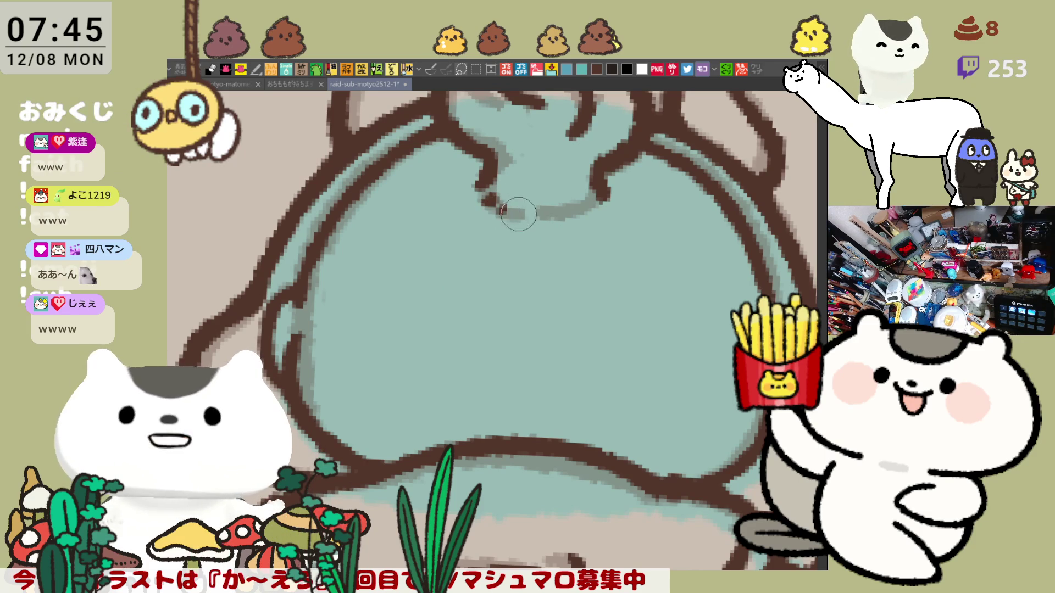
{"action": "left_click_drag", "start_coordinate": [582, 228], "coordinate": [517, 273]}
{"action": "scroll", "coordinate": [516, 273], "scroll_direction": "down", "scroll_amount": 1}
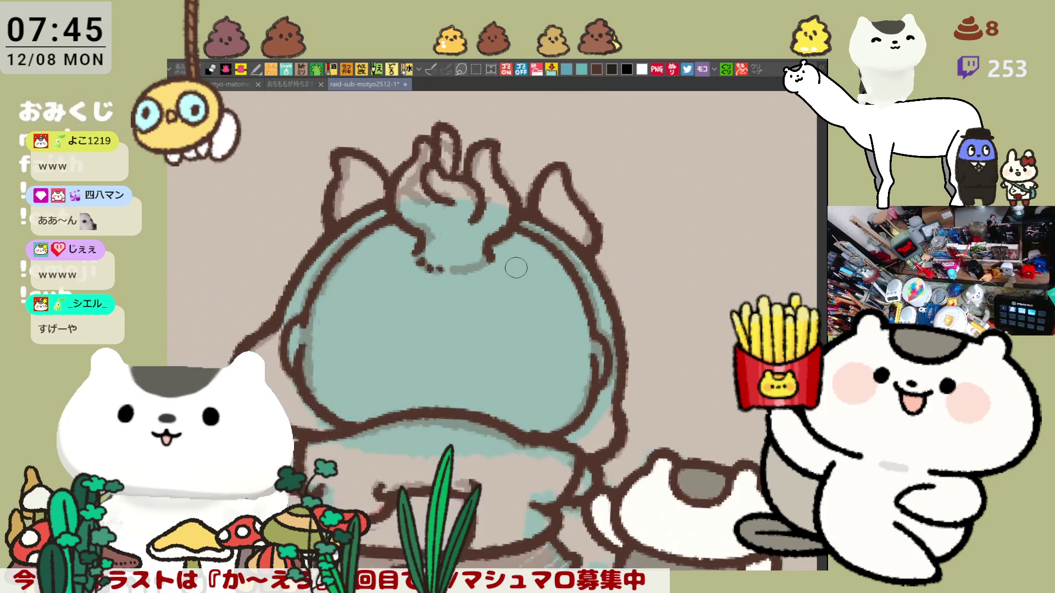
{"action": "scroll", "coordinate": [517, 270], "scroll_direction": "down", "scroll_amount": 2}
{"action": "scroll", "coordinate": [519, 266], "scroll_direction": "down", "scroll_amount": 1}
{"action": "scroll", "coordinate": [521, 261], "scroll_direction": "down", "scroll_amount": 2}
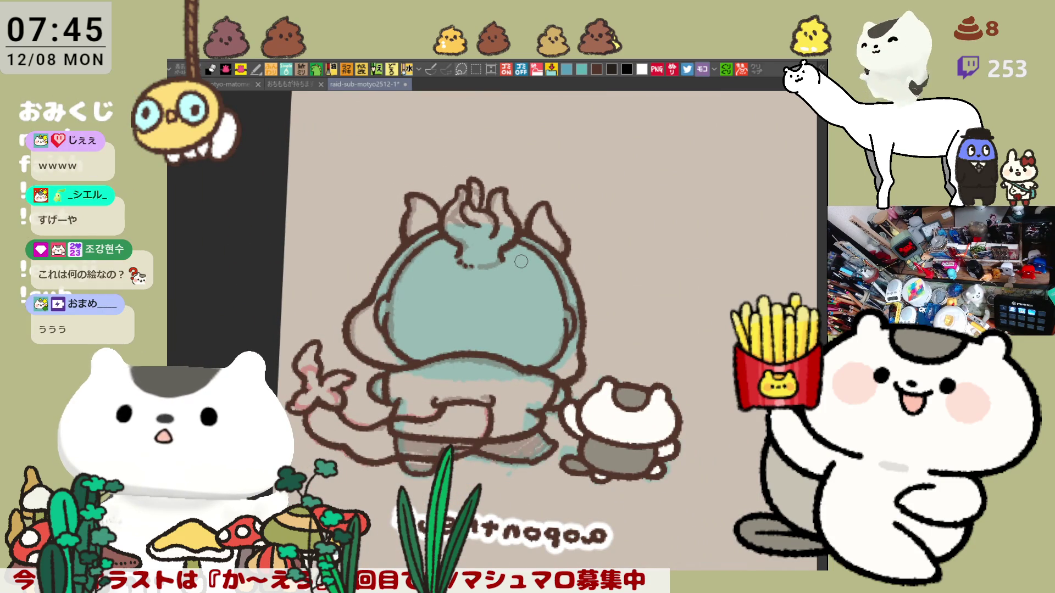
{"action": "scroll", "coordinate": [491, 262], "scroll_direction": "up", "scroll_amount": 2}
{"action": "scroll", "coordinate": [493, 263], "scroll_direction": "up", "scroll_amount": 1}
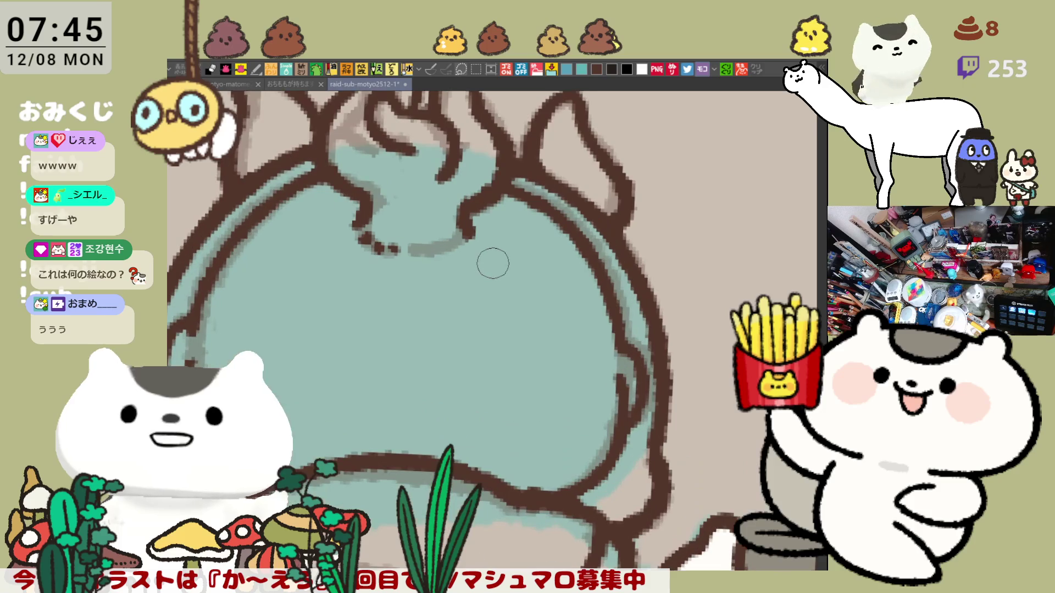
Thicken the left ear outline, then revert it to its earlier shape and level the view.
{"action": "left_click_drag", "start_coordinate": [492, 262], "coordinate": [571, 327]}
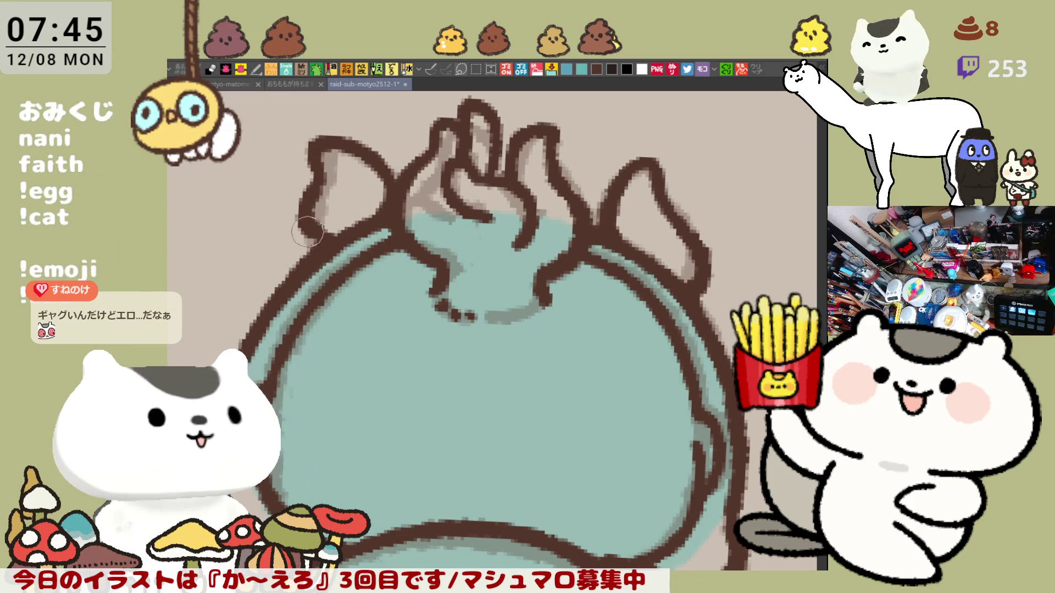
{"action": "left_click_drag", "start_coordinate": [300, 206], "coordinate": [320, 222]}
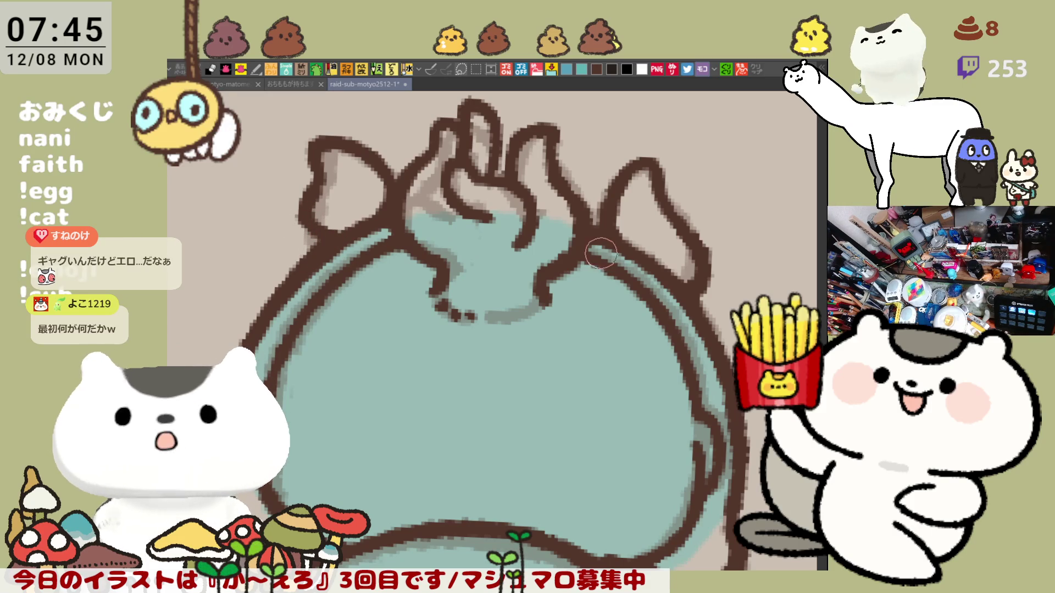
{"action": "key", "text": "minus"}
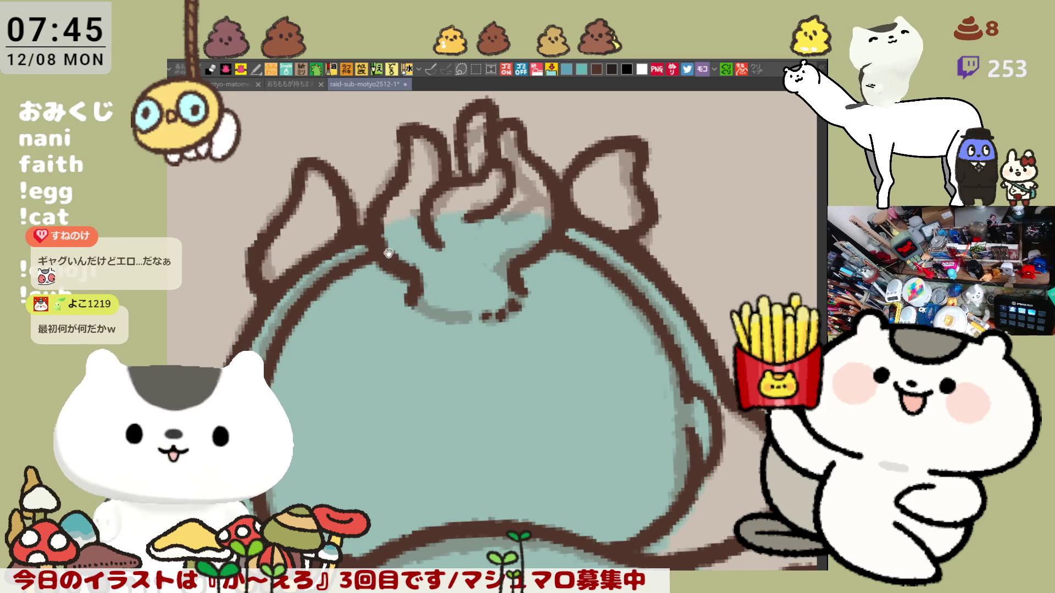
{"action": "key", "text": "minus"}
{"action": "key", "text": "ctrl+z"}
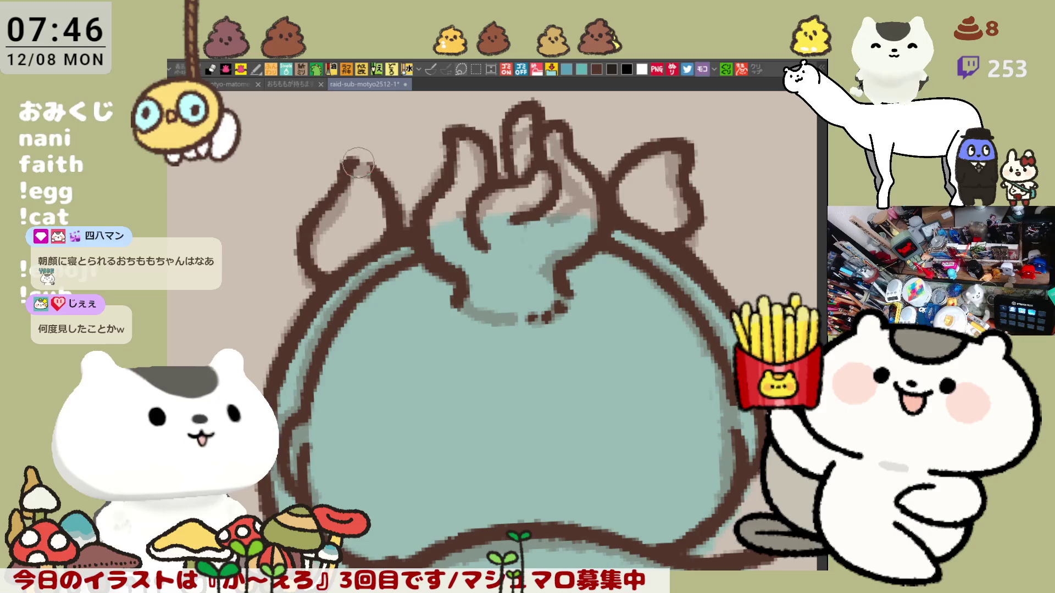
{"action": "key", "text": "asciicircum"}
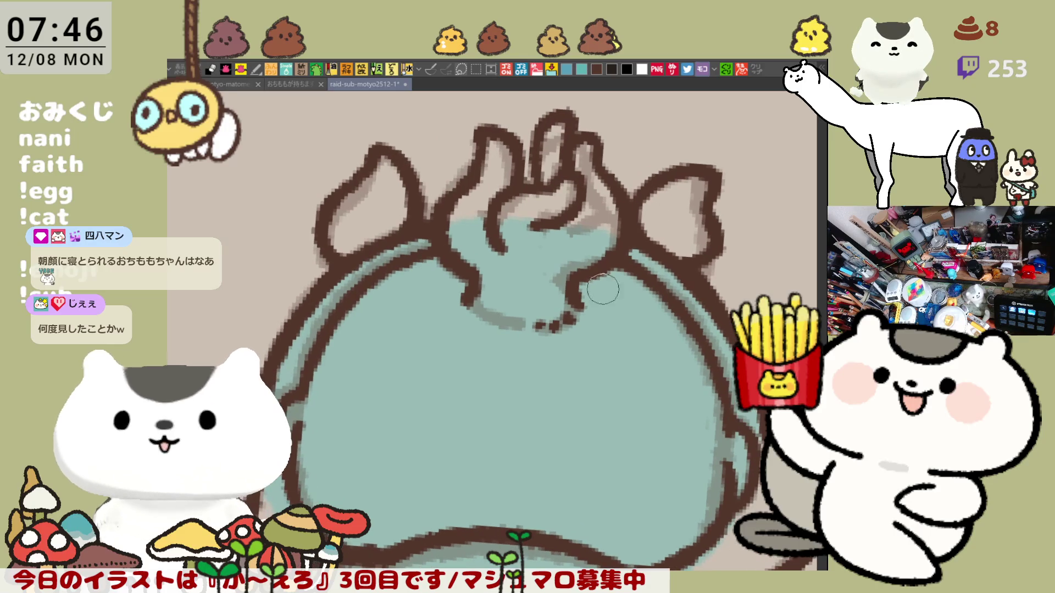
{"action": "scroll", "coordinate": [565, 375], "scroll_direction": "down", "scroll_amount": 3}
{"action": "scroll", "coordinate": [564, 376], "scroll_direction": "down", "scroll_amount": 1}
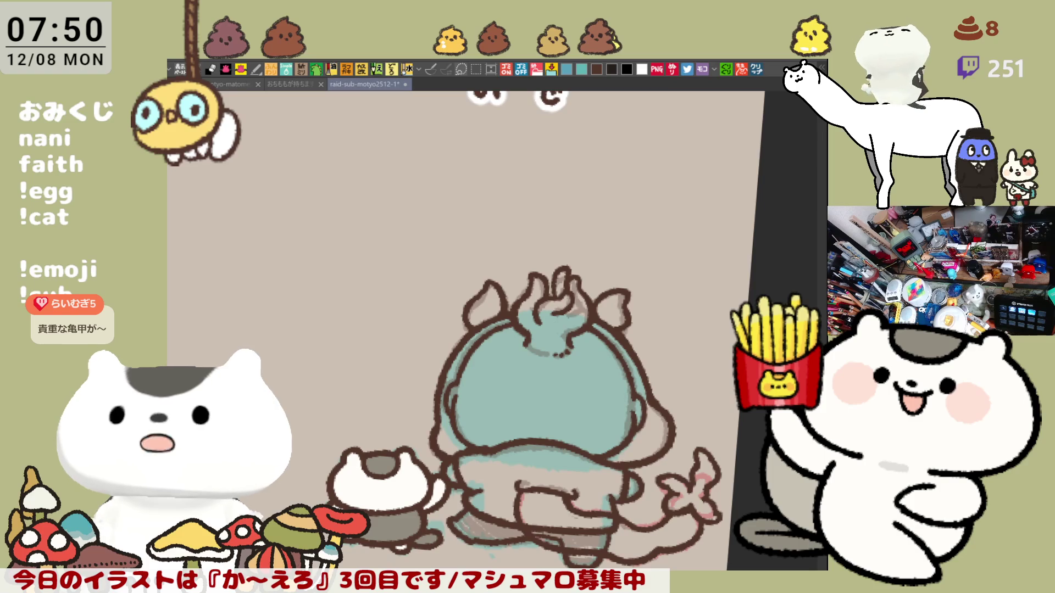
Straighten the canvas view back to upright after colouring.
{"action": "key", "text": "ctrl+0"}
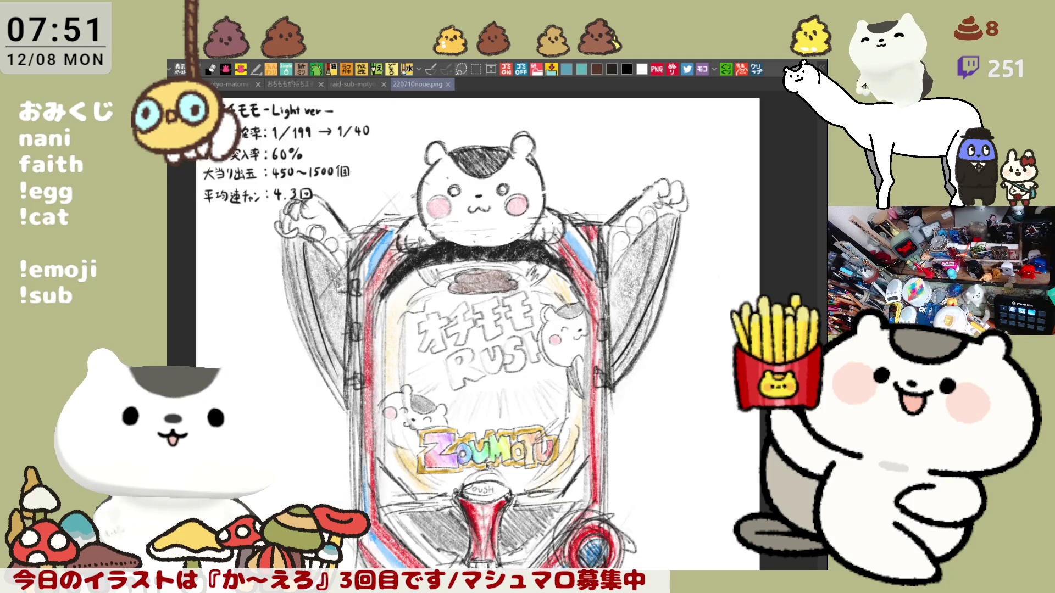
{"action": "scroll", "coordinate": [487, 464], "scroll_direction": "up", "scroll_amount": 2}
{"action": "scroll", "coordinate": [485, 462], "scroll_direction": "down", "scroll_amount": 1}
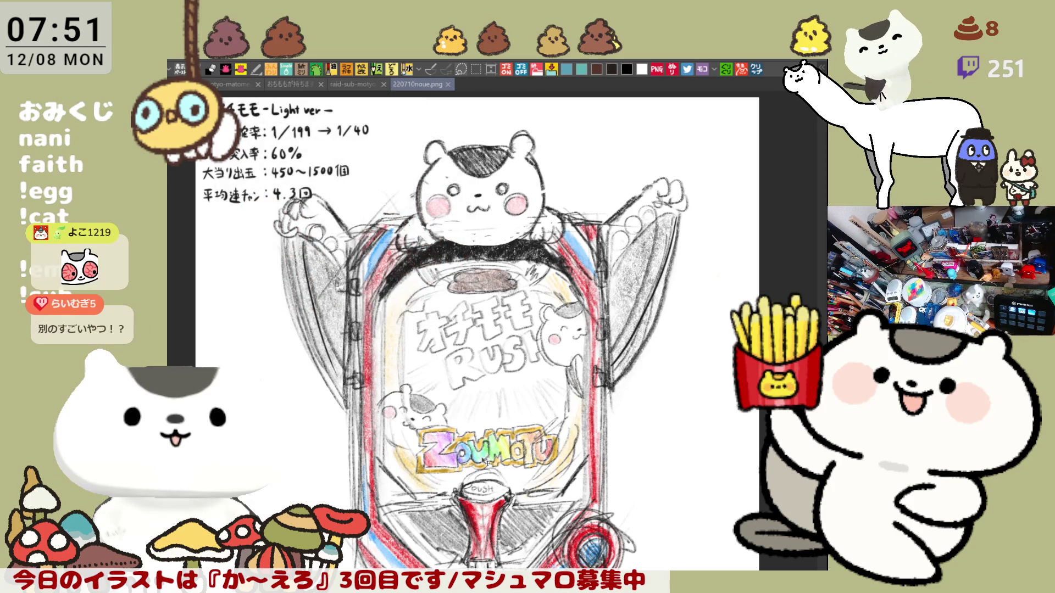
{"action": "scroll", "coordinate": [487, 462], "scroll_direction": "up", "scroll_amount": 1}
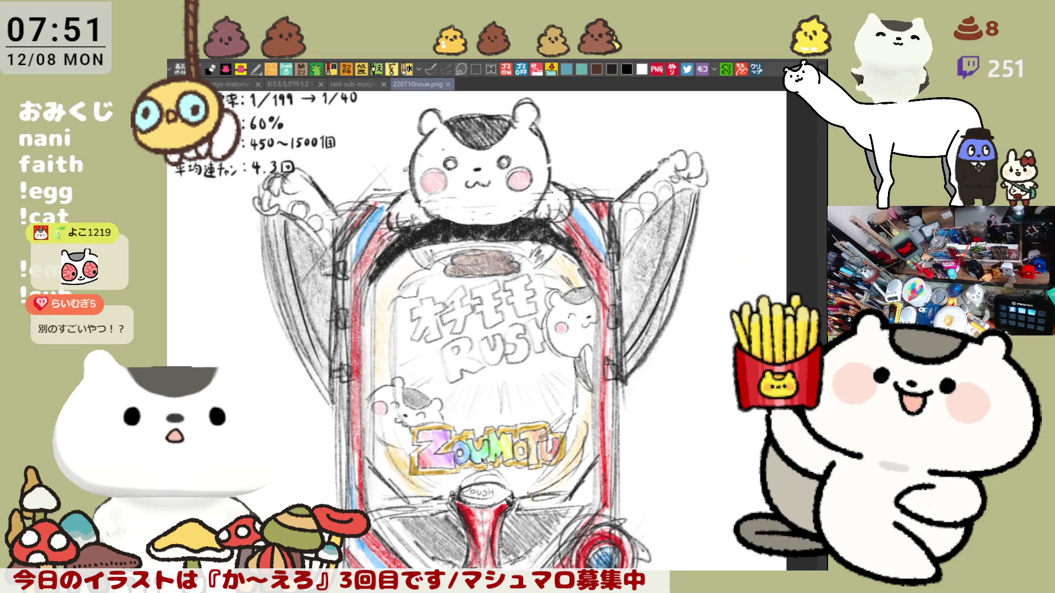
{"action": "scroll", "coordinate": [485, 462], "scroll_direction": "down", "scroll_amount": 1}
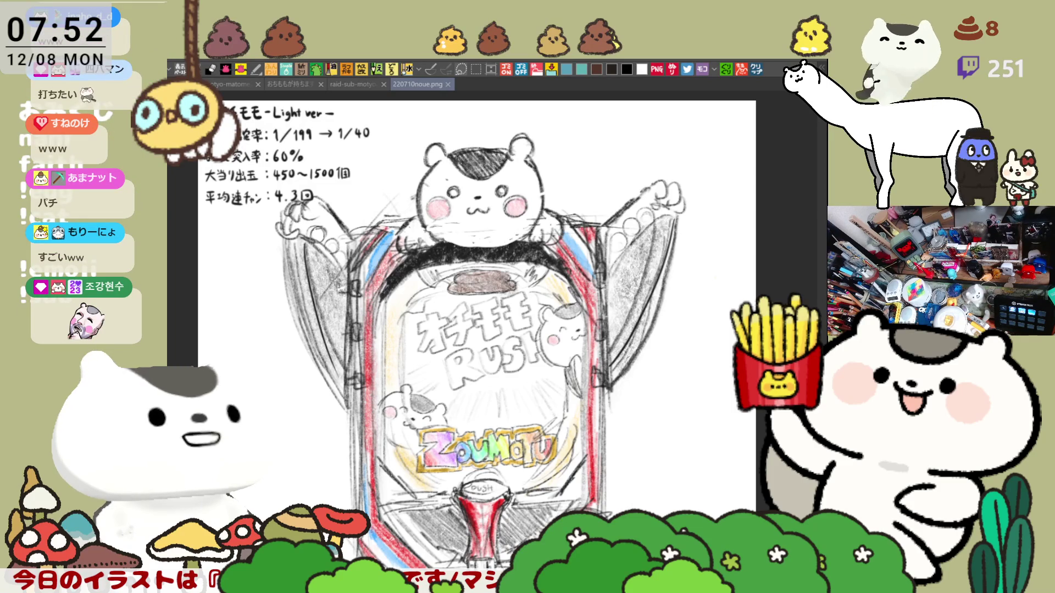
{"action": "scroll", "coordinate": [424, 330], "scroll_direction": "up", "scroll_amount": 1}
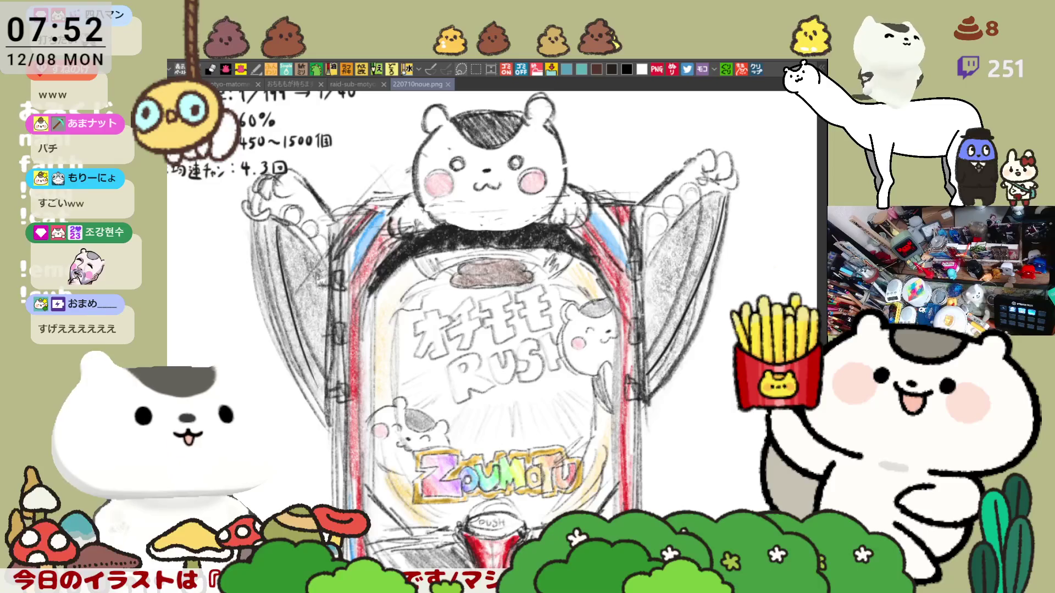
{"action": "scroll", "coordinate": [487, 289], "scroll_direction": "up", "scroll_amount": 1}
{"action": "scroll", "coordinate": [486, 288], "scroll_direction": "up", "scroll_amount": 1}
{"action": "scroll", "coordinate": [486, 289], "scroll_direction": "up", "scroll_amount": 1}
{"action": "scroll", "coordinate": [495, 255], "scroll_direction": "up", "scroll_amount": 1}
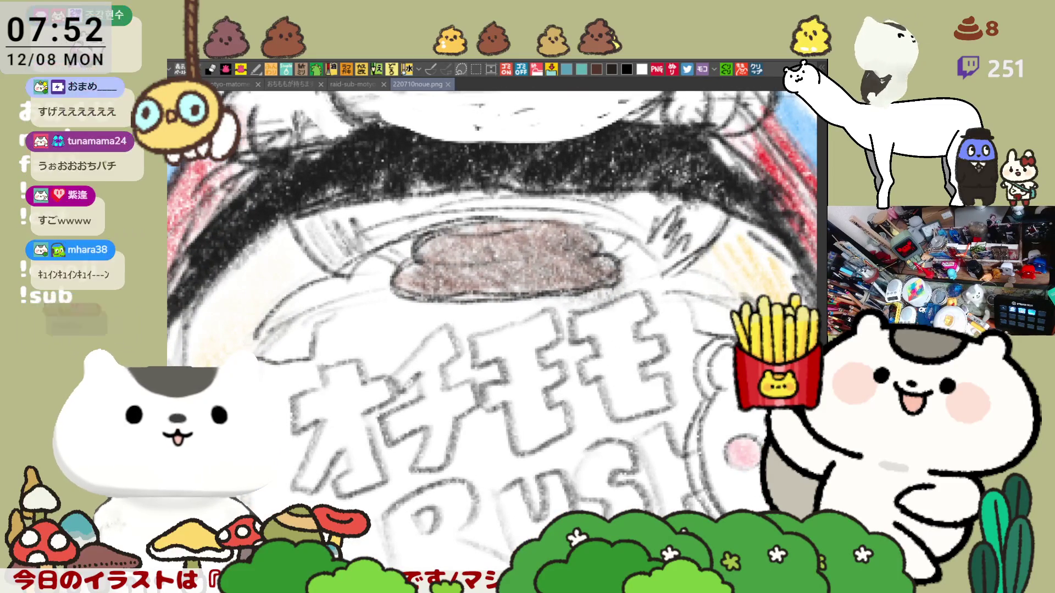
{"action": "scroll", "coordinate": [494, 255], "scroll_direction": "down", "scroll_amount": 1}
{"action": "scroll", "coordinate": [495, 256], "scroll_direction": "down", "scroll_amount": 1}
{"action": "scroll", "coordinate": [495, 255], "scroll_direction": "down", "scroll_amount": 1}
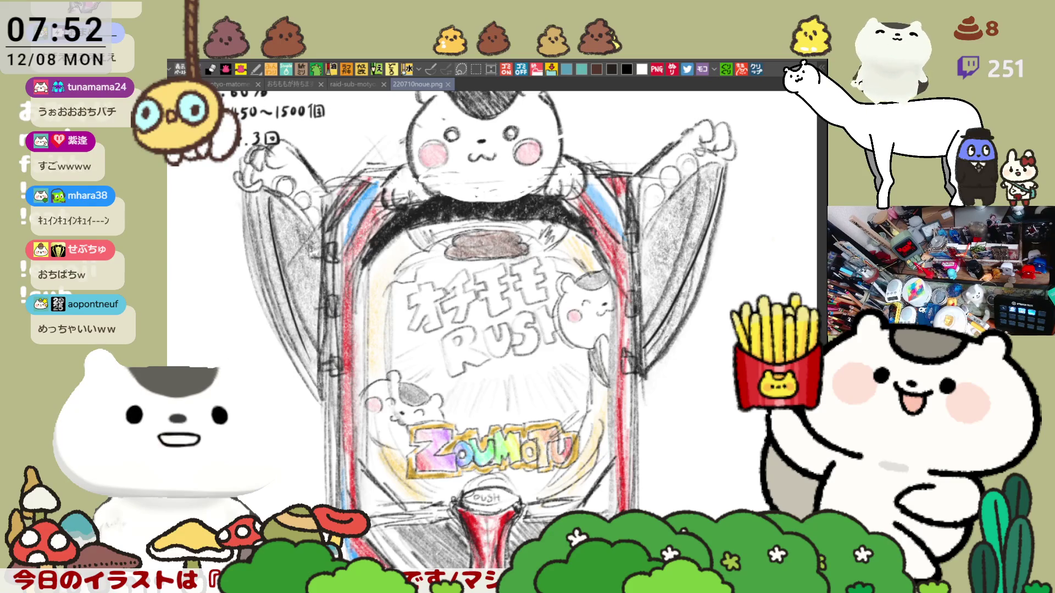
{"action": "scroll", "coordinate": [494, 256], "scroll_direction": "down", "scroll_amount": 1}
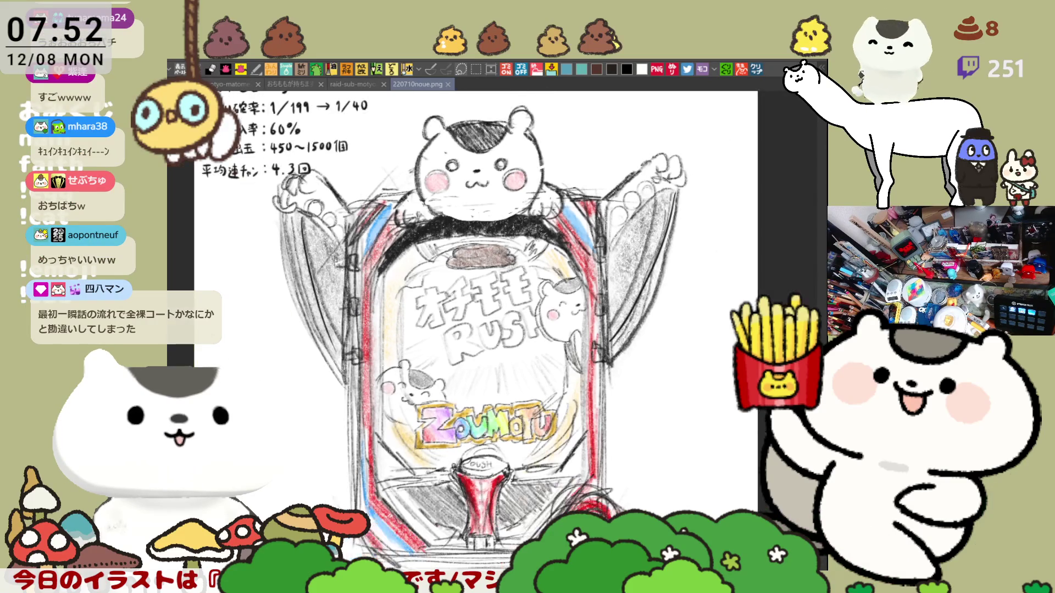
{"action": "scroll", "coordinate": [470, 329], "scroll_direction": "down", "scroll_amount": 1}
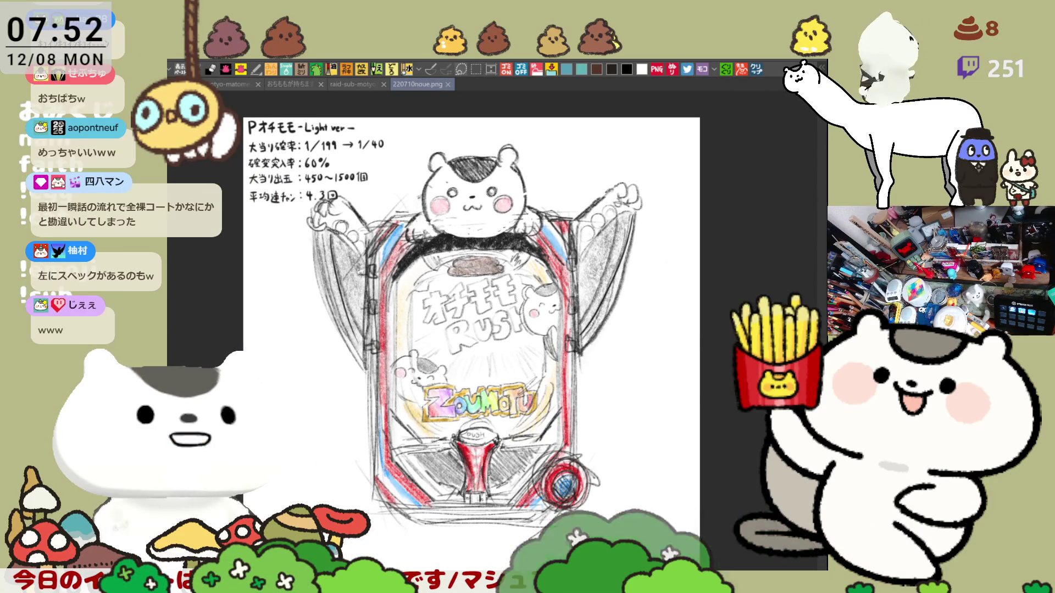
{"action": "scroll", "coordinate": [270, 199], "scroll_direction": "up", "scroll_amount": 1}
{"action": "scroll", "coordinate": [270, 200], "scroll_direction": "up", "scroll_amount": 1}
{"action": "scroll", "coordinate": [269, 199], "scroll_direction": "up", "scroll_amount": 2}
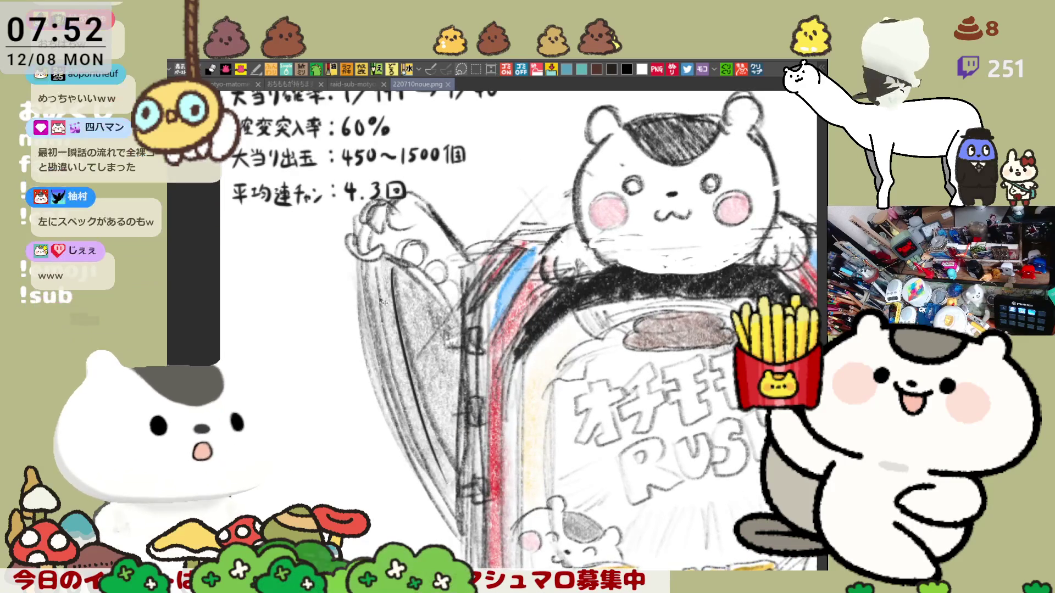
{"action": "scroll", "coordinate": [381, 289], "scroll_direction": "up", "scroll_amount": 2}
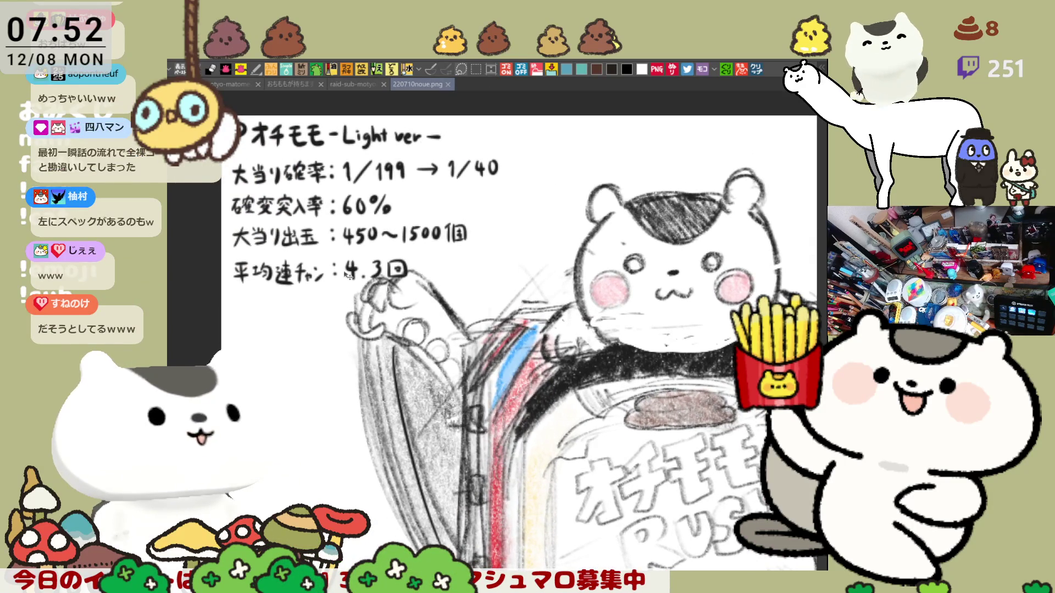
{"action": "scroll", "coordinate": [347, 273], "scroll_direction": "up", "scroll_amount": 1}
{"action": "scroll", "coordinate": [355, 289], "scroll_direction": "up", "scroll_amount": 1}
{"action": "scroll", "coordinate": [379, 339], "scroll_direction": "up", "scroll_amount": 2}
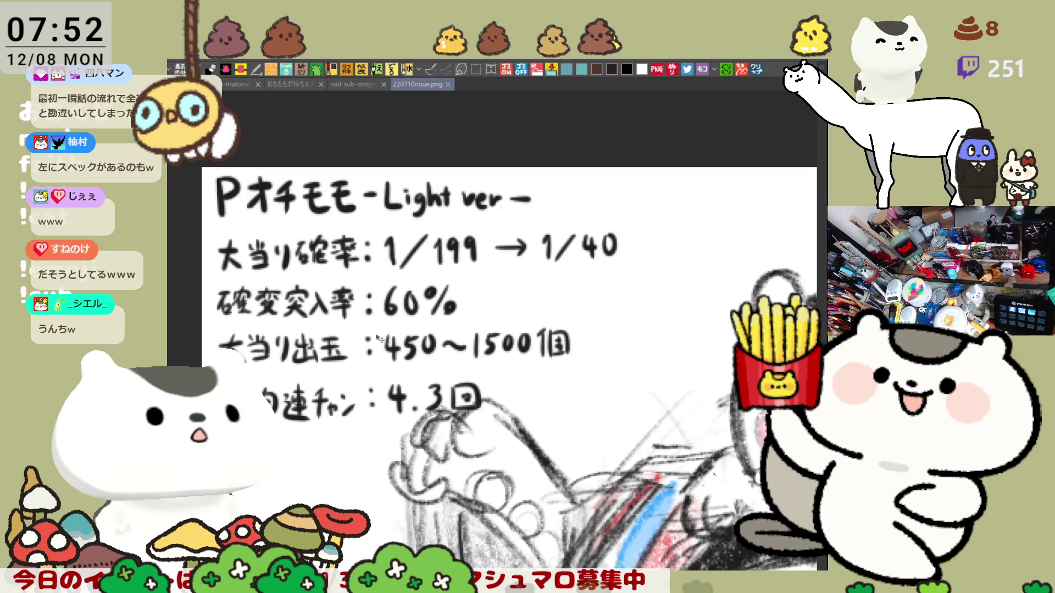
{"action": "scroll", "coordinate": [378, 338], "scroll_direction": "down", "scroll_amount": 1}
{"action": "scroll", "coordinate": [378, 338], "scroll_direction": "down", "scroll_amount": 1}
{"action": "scroll", "coordinate": [379, 338], "scroll_direction": "down", "scroll_amount": 1}
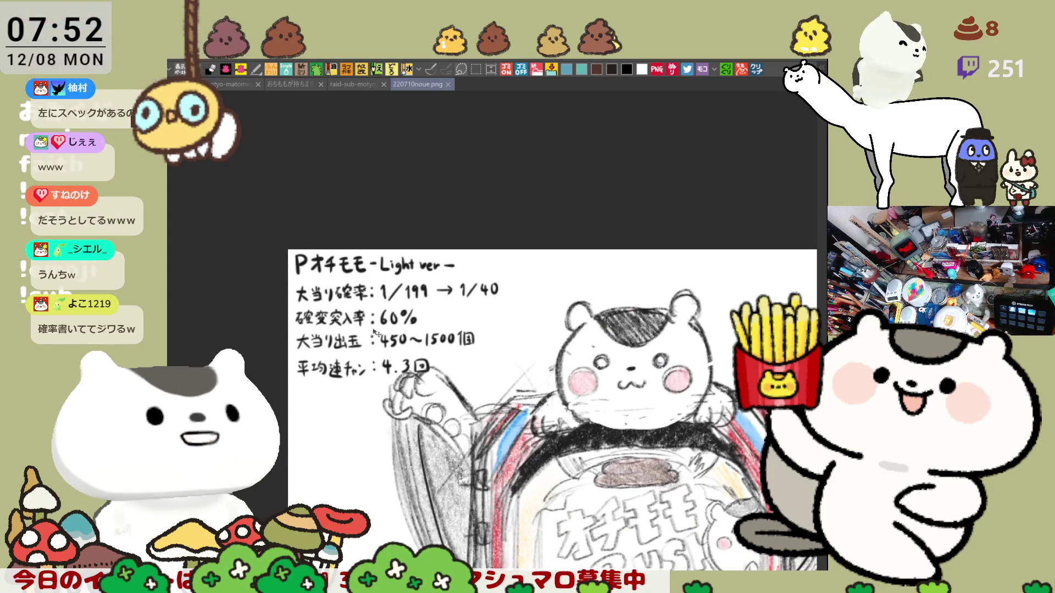
{"action": "left_click_drag", "start_coordinate": [615, 528], "coordinate": [534, 372]}
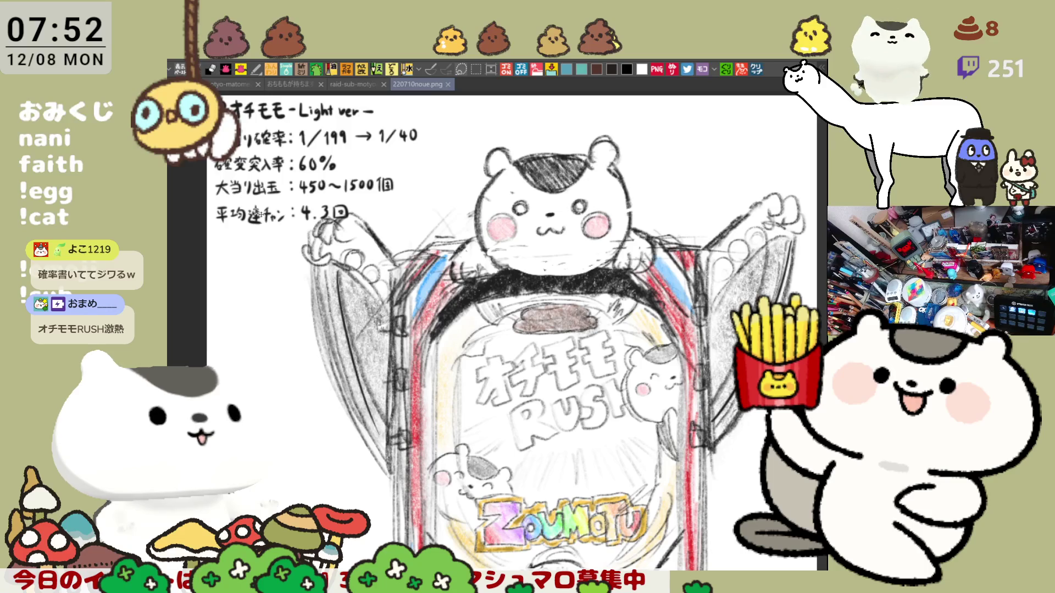
{"action": "left_click_drag", "start_coordinate": [310, 292], "coordinate": [426, 327]}
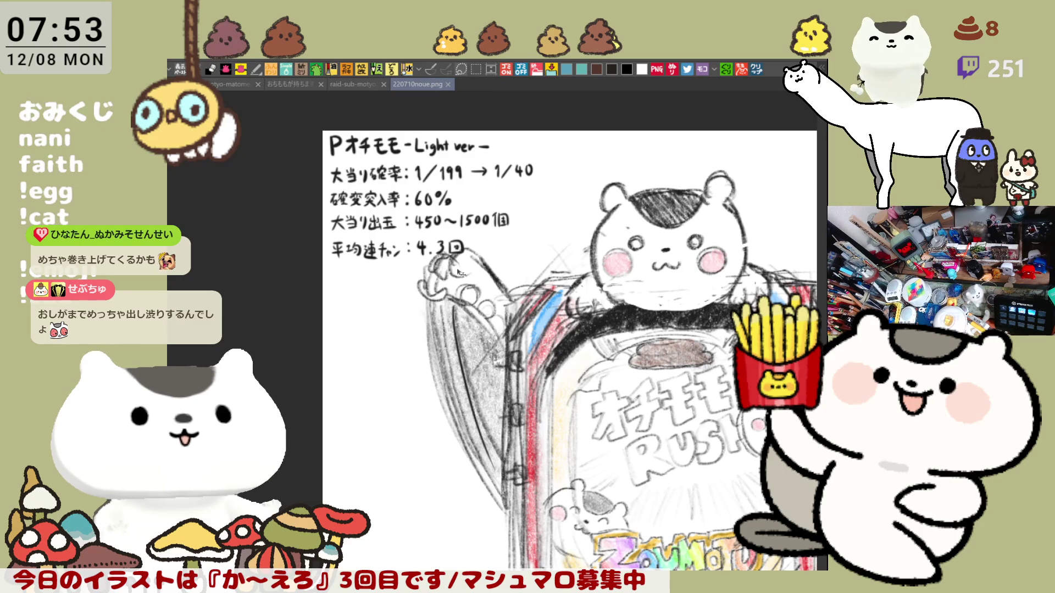
Close the 220710noue.png reference sheet and turn the character's teal flat fill dark purple.
{"action": "left_click", "coordinate": [448, 84]}
{"action": "left_click_drag", "start_coordinate": [413, 316], "coordinate": [375, 250]}
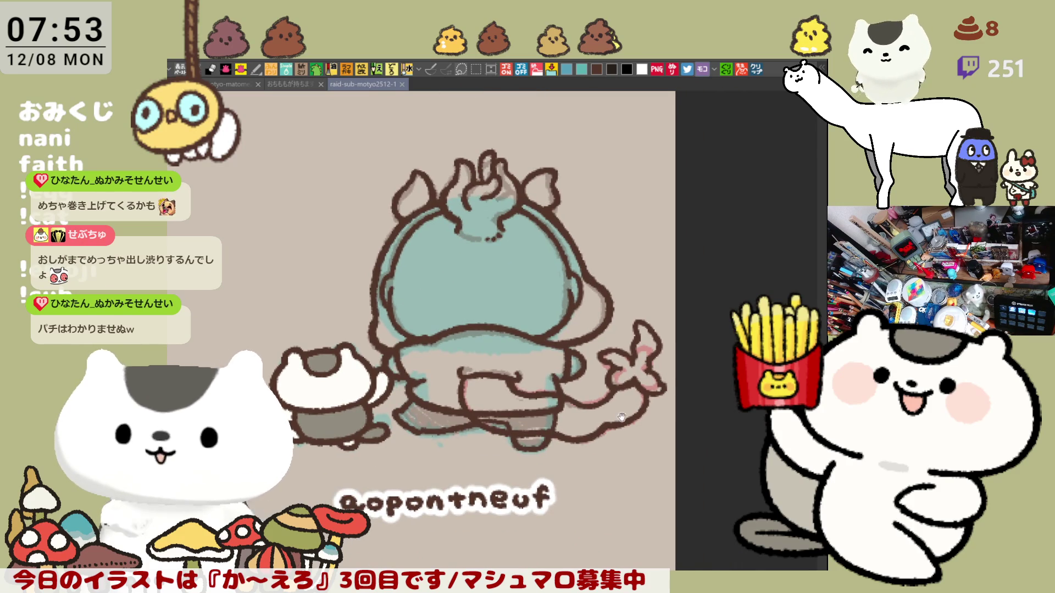
{"action": "left_click_drag", "start_coordinate": [461, 313], "coordinate": [474, 362]}
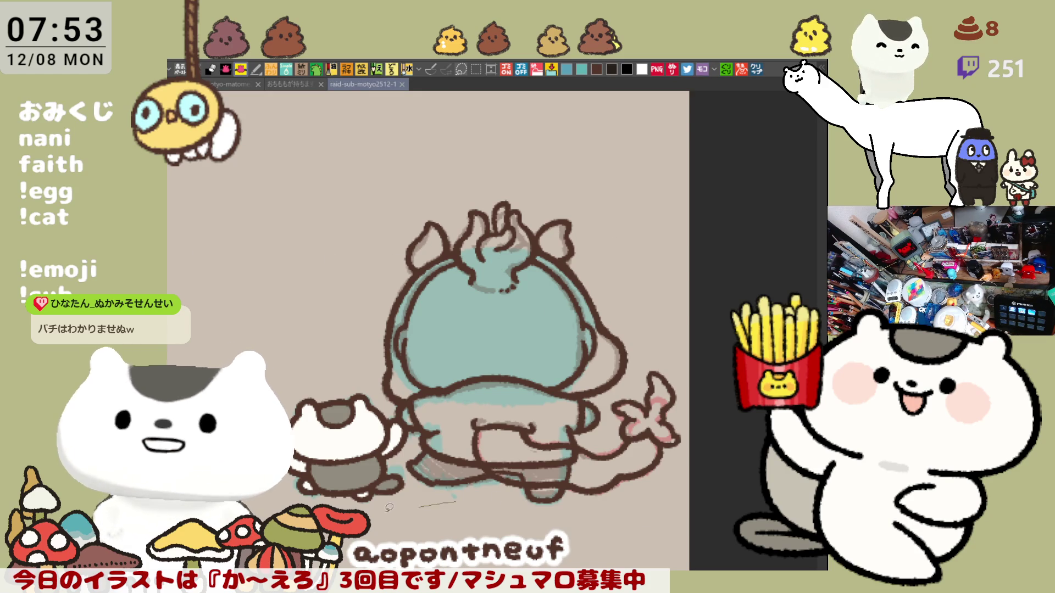
{"action": "key", "text": "alt+Delete"}
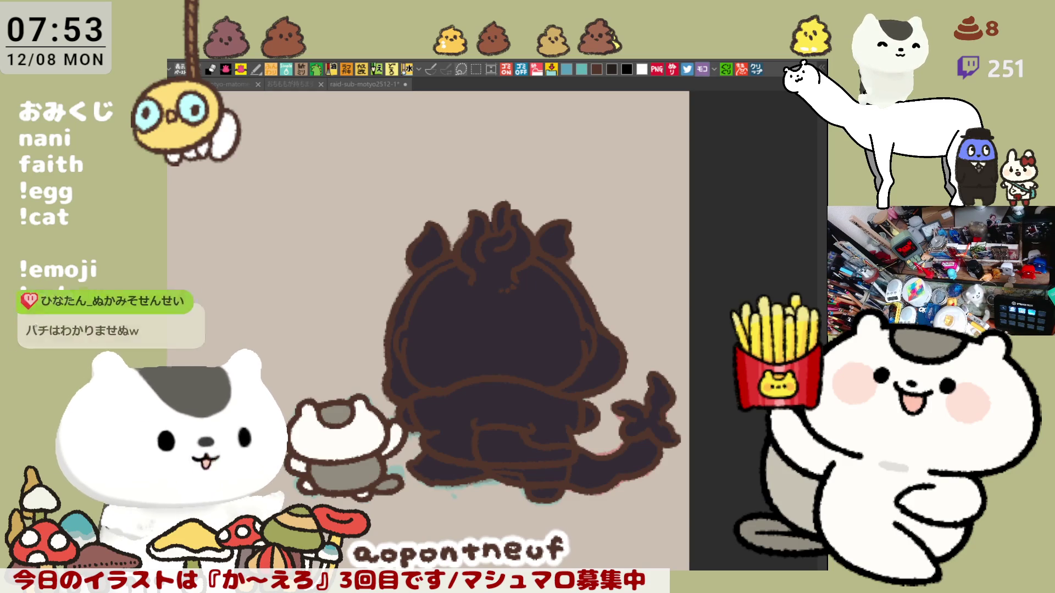
Brush light blue along both shell edges and both ears, then bucket-fill the head and upper body blue.
{"action": "mouse_move", "coordinate": [451, 263]}
{"action": "left_mouse_down"}
{"action": "mouse_move", "coordinate": [394, 334]}
{"action": "mouse_move", "coordinate": [405, 398]}
{"action": "left_mouse_up"}
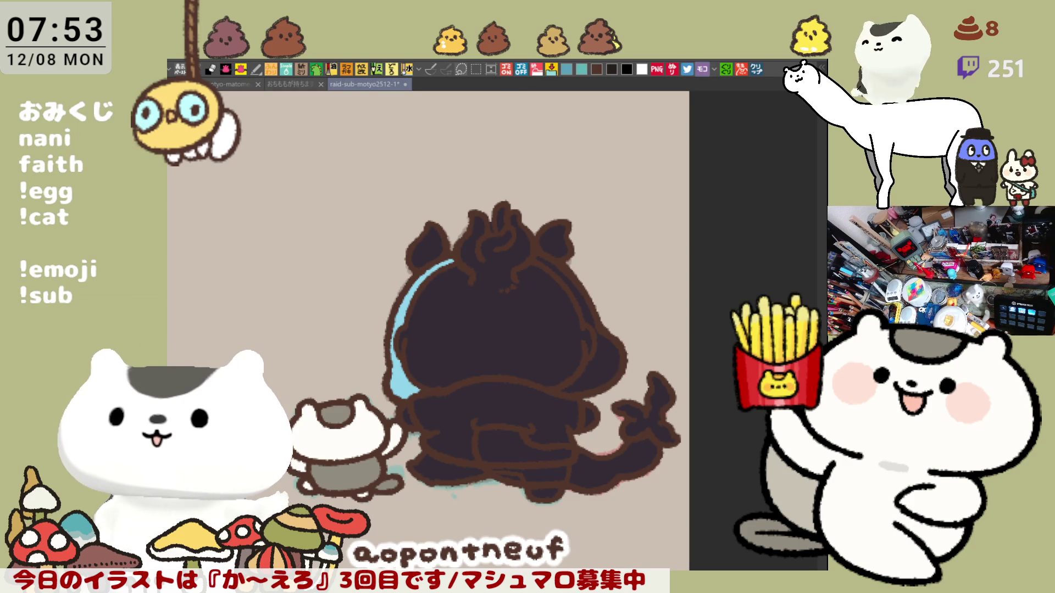
{"action": "mouse_move", "coordinate": [622, 391]}
{"action": "left_mouse_down"}
{"action": "mouse_move", "coordinate": [595, 326]}
{"action": "mouse_move", "coordinate": [535, 263]}
{"action": "left_mouse_up"}
{"action": "scroll", "coordinate": [513, 361], "scroll_direction": "up", "scroll_amount": 1}
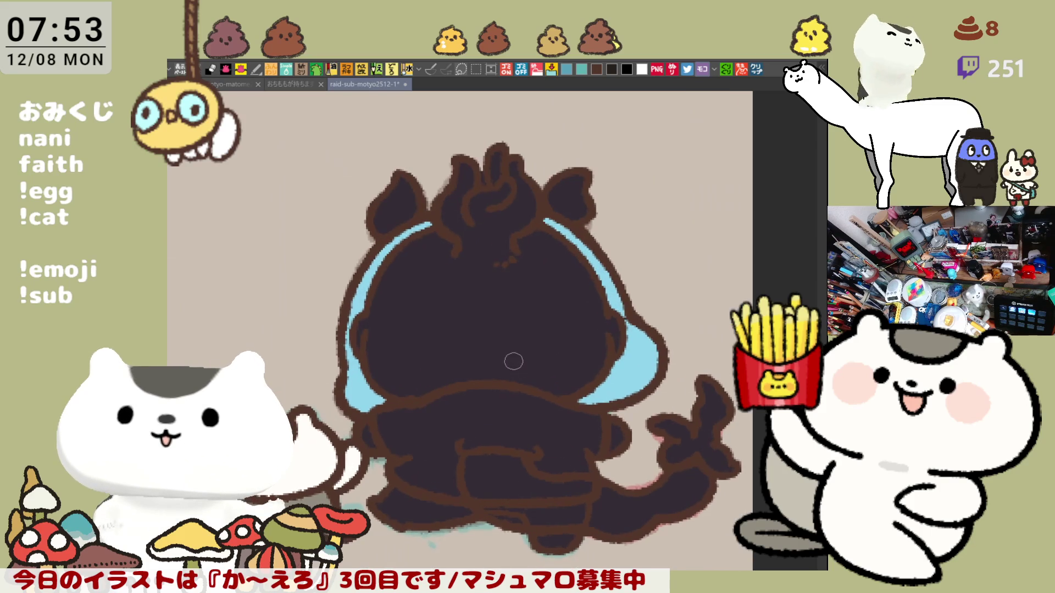
{"action": "left_click_drag", "start_coordinate": [385, 221], "coordinate": [405, 186]}
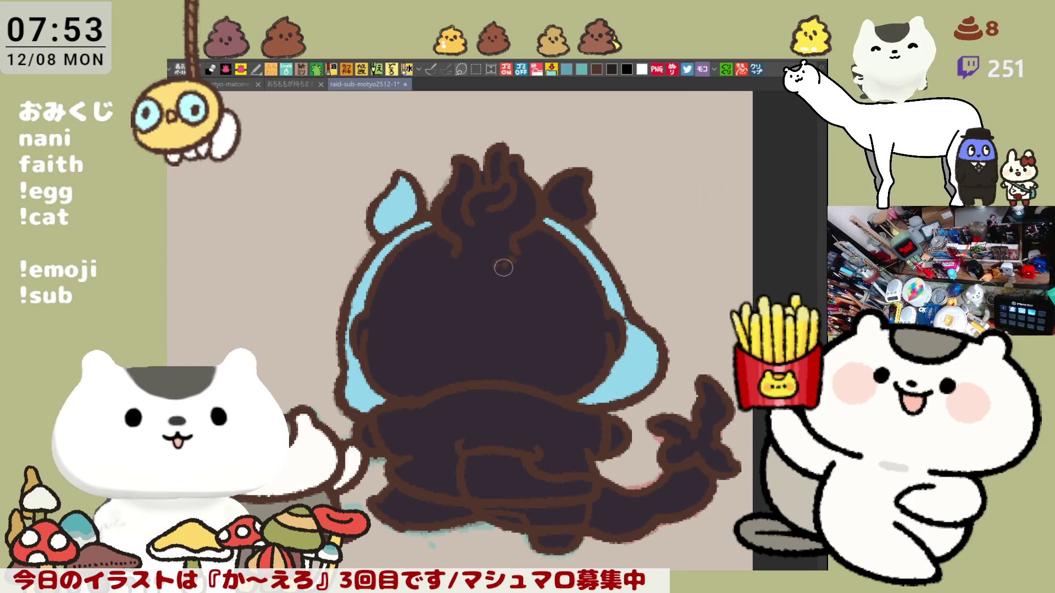
{"action": "left_click_drag", "start_coordinate": [563, 200], "coordinate": [577, 195]}
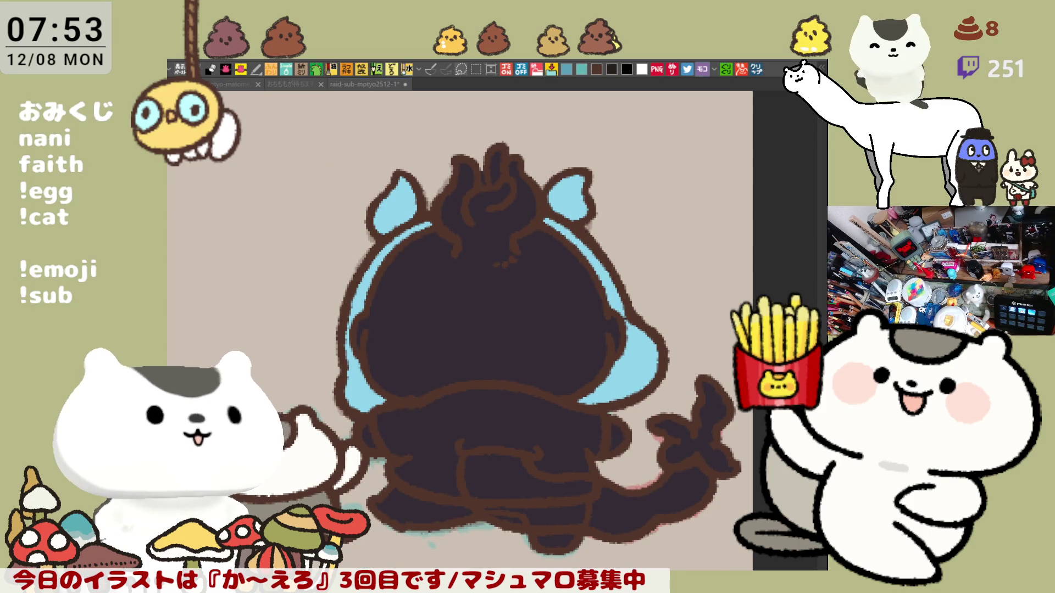
{"action": "left_click", "coordinate": [506, 316]}
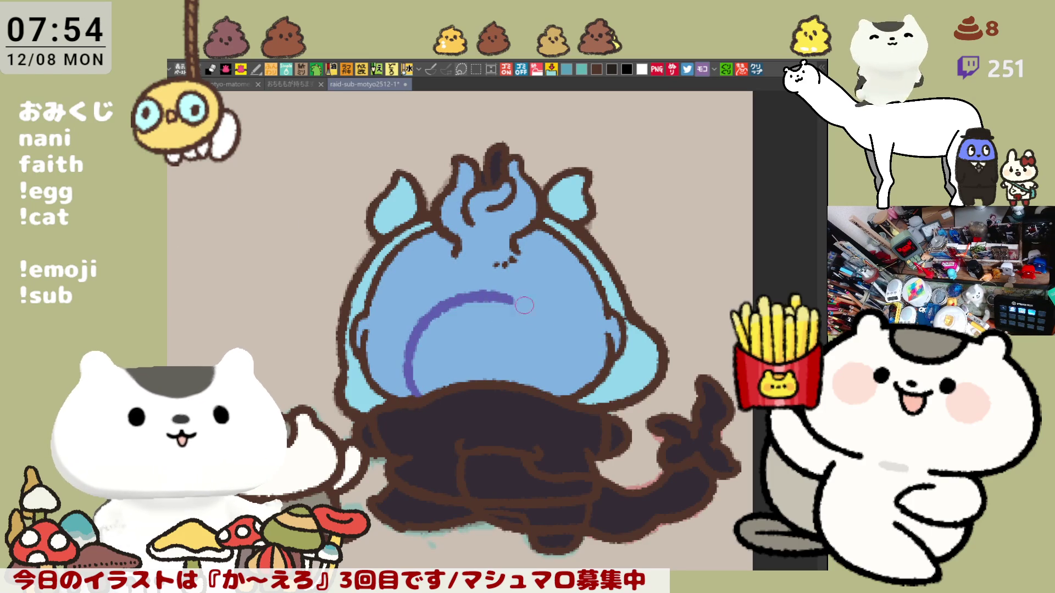
Draw a purple oval outline on the blue back, redoing arcs as needed, and fill it solid purple.
{"action": "left_click_drag", "start_coordinate": [437, 293], "coordinate": [430, 385]}
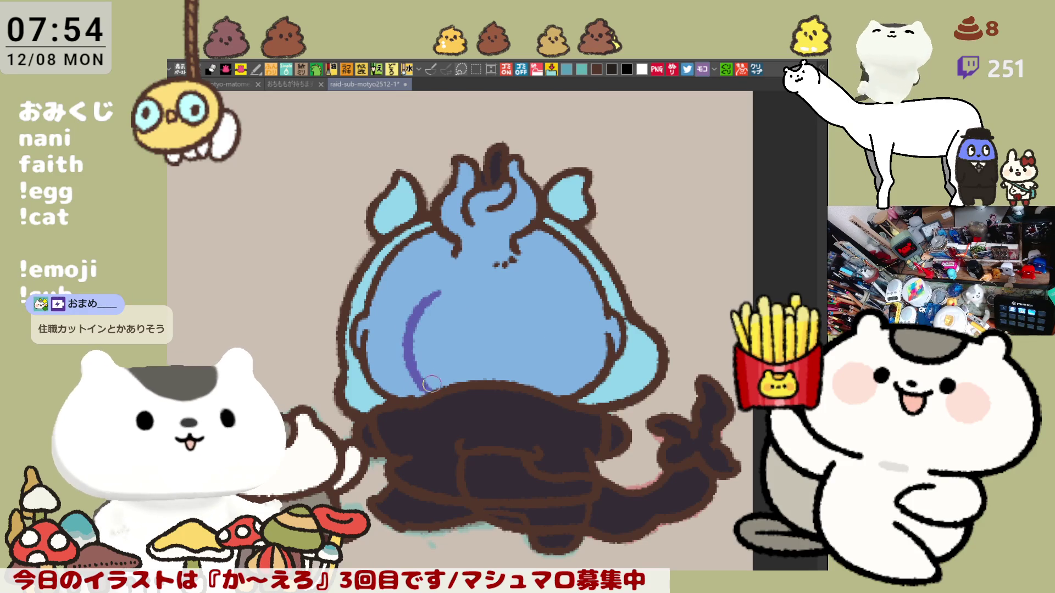
{"action": "left_click_drag", "start_coordinate": [444, 290], "coordinate": [536, 300]}
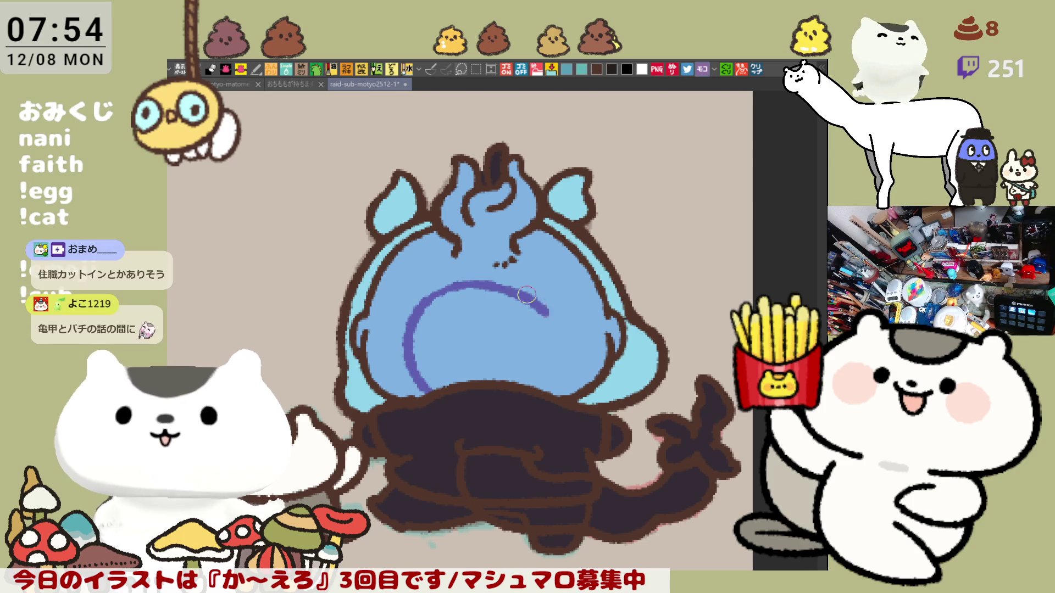
{"action": "key", "text": "ctrl+z"}
{"action": "mouse_move", "coordinate": [444, 291]}
{"action": "left_mouse_down"}
{"action": "mouse_move", "coordinate": [502, 284]}
{"action": "mouse_move", "coordinate": [561, 326]}
{"action": "mouse_move", "coordinate": [544, 389]}
{"action": "left_mouse_up"}
{"action": "key", "text": "ctrl+z"}
{"action": "left_click_drag", "start_coordinate": [562, 320], "coordinate": [541, 389]}
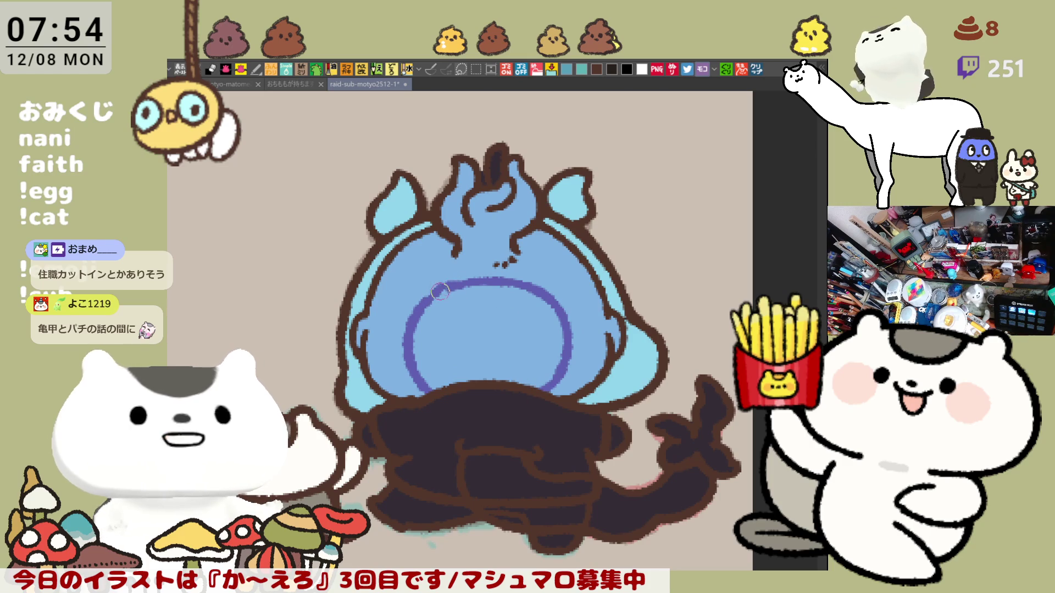
{"action": "left_click", "coordinate": [573, 332]}
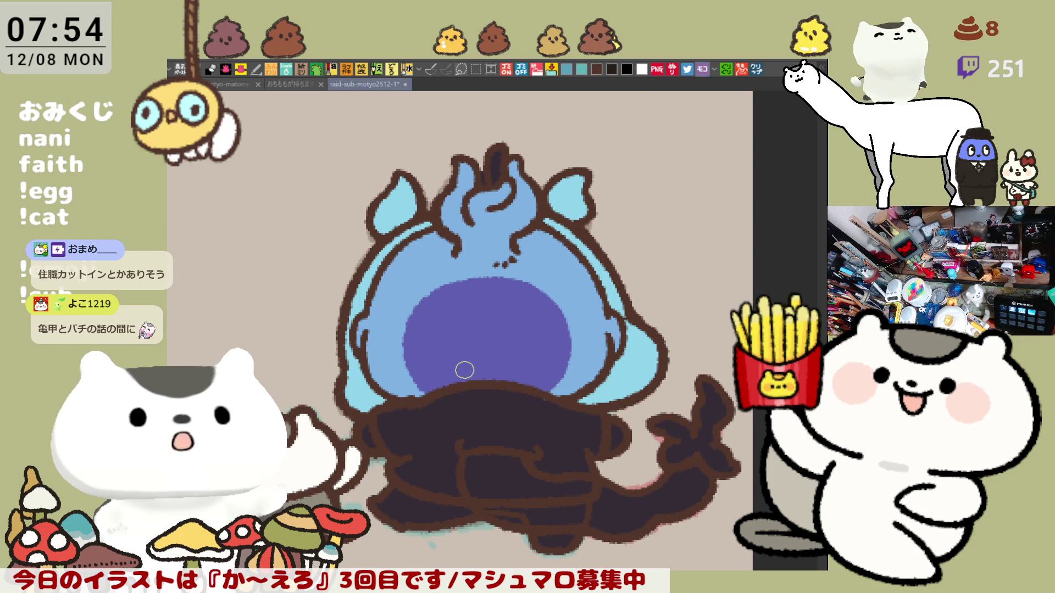
Draw a darker purple ring inside the oval, undoing and redrawing strokes until it sits right.
{"action": "left_click_drag", "start_coordinate": [442, 366], "coordinate": [530, 369]}
{"action": "key", "text": "ctrl+z"}
{"action": "mouse_move", "coordinate": [464, 381]}
{"action": "left_mouse_down"}
{"action": "mouse_move", "coordinate": [533, 353]}
{"action": "mouse_move", "coordinate": [509, 394]}
{"action": "left_mouse_up"}
{"action": "key", "text": "ctrl+z"}
{"action": "left_click_drag", "start_coordinate": [449, 327], "coordinate": [438, 372]}
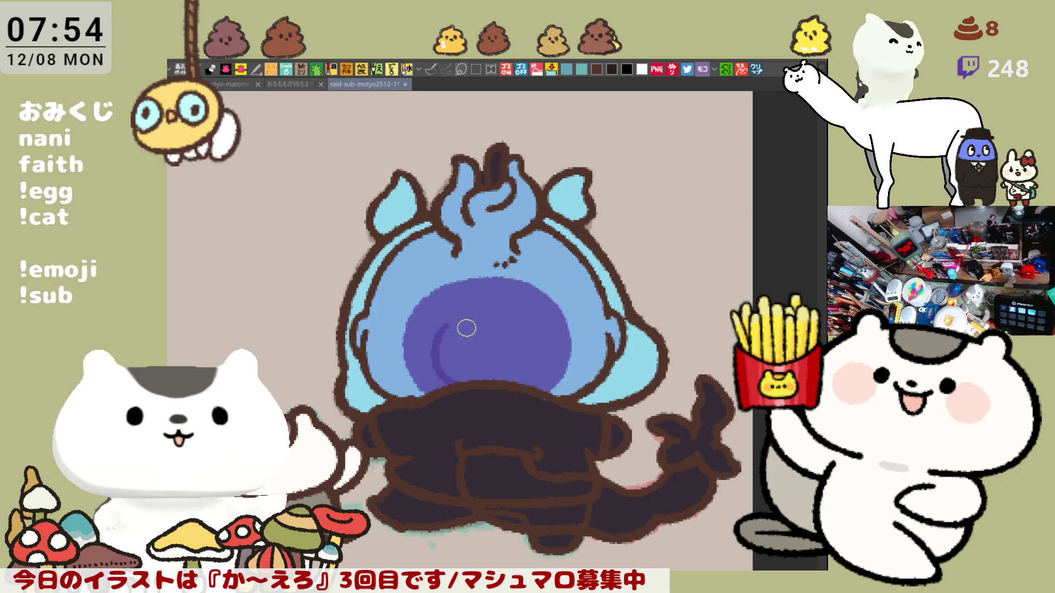
{"action": "left_click_drag", "start_coordinate": [461, 320], "coordinate": [520, 384]}
{"action": "key", "text": "ctrl+z"}
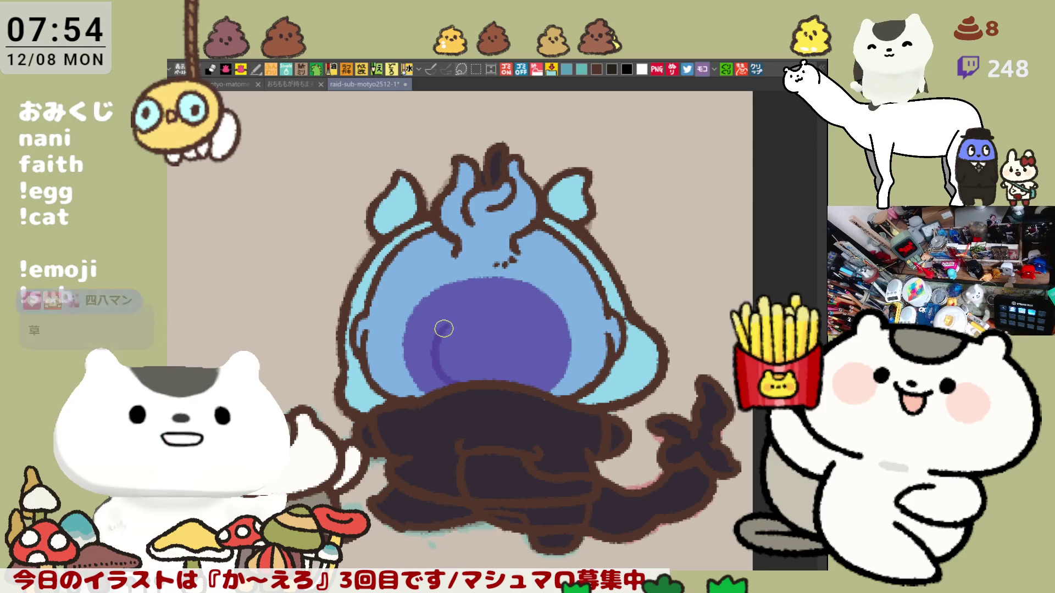
{"action": "left_click_drag", "start_coordinate": [440, 322], "coordinate": [522, 379]}
Fill inside the dark ring dark purple and turn the dark band below the belly light blue.
{"action": "left_click", "coordinate": [494, 341]}
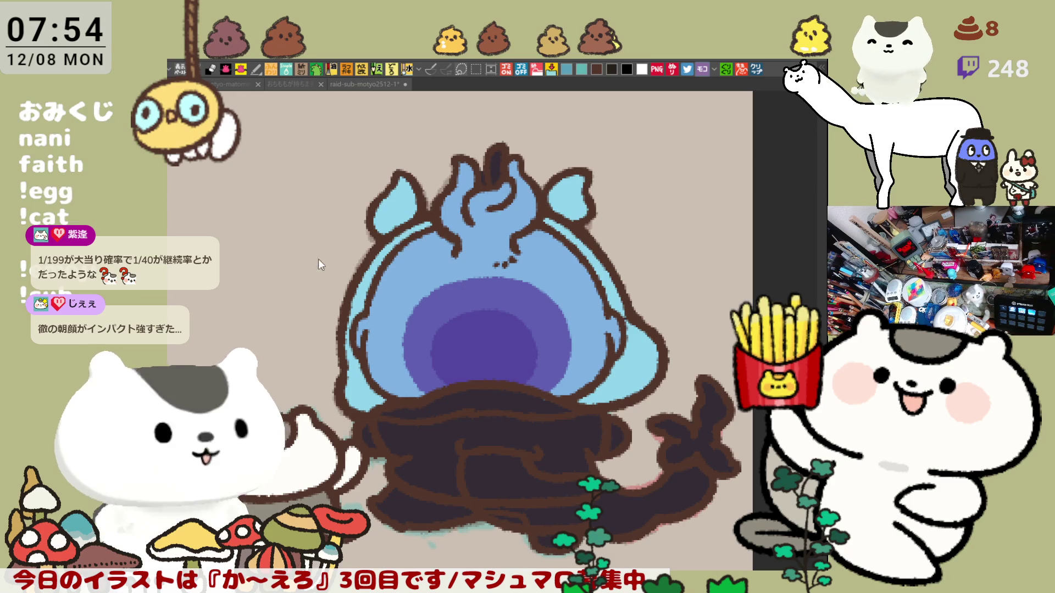
{"action": "key", "text": "ctrl+z"}
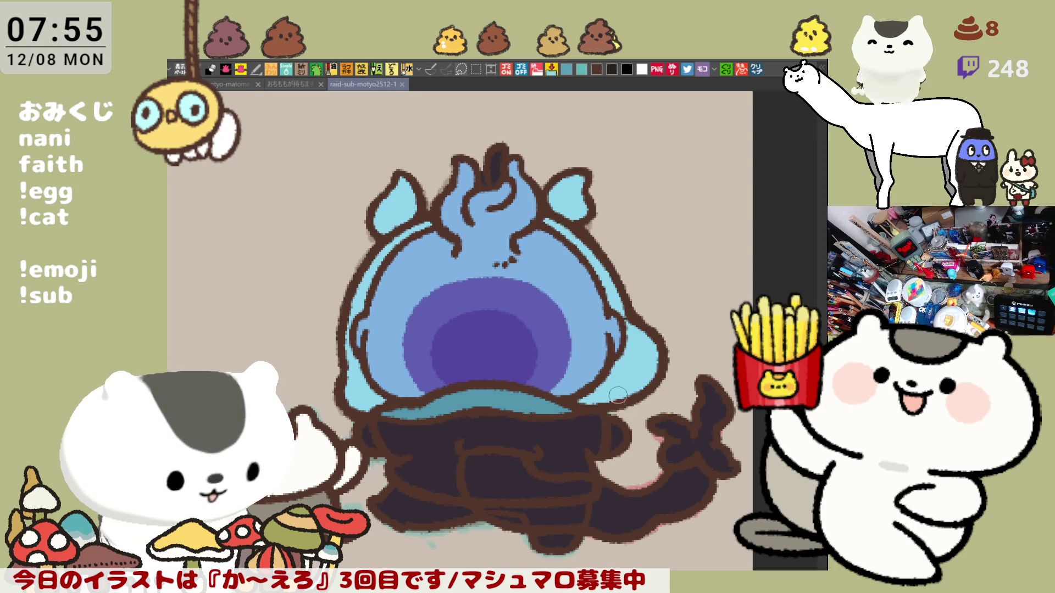
Undo a stray mark on the head and paint the inner areas of both ears pink.
{"action": "left_click_drag", "start_coordinate": [505, 184], "coordinate": [481, 181]}
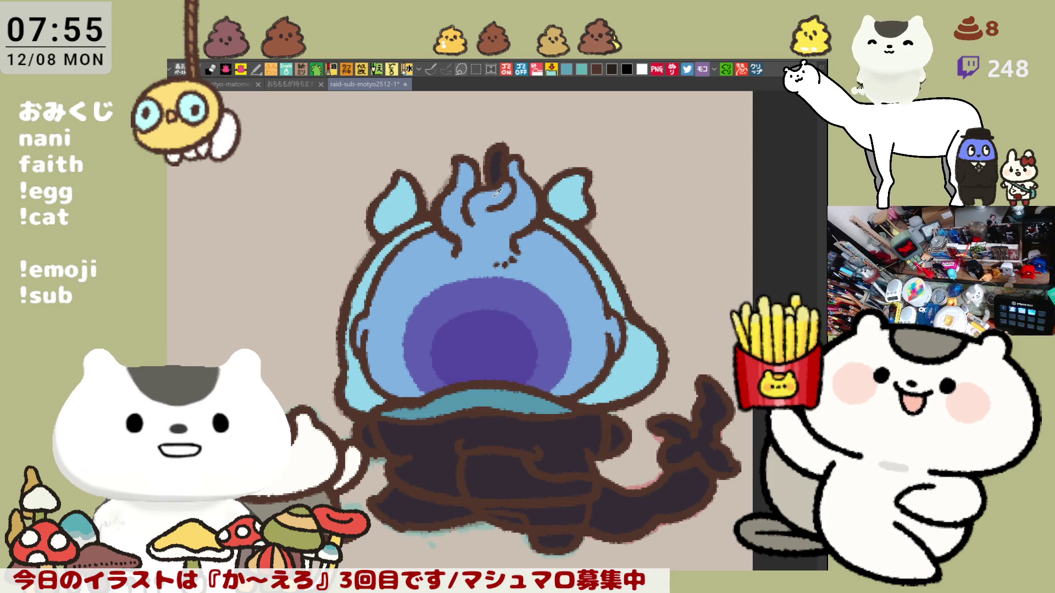
{"action": "key", "text": "ctrl+z"}
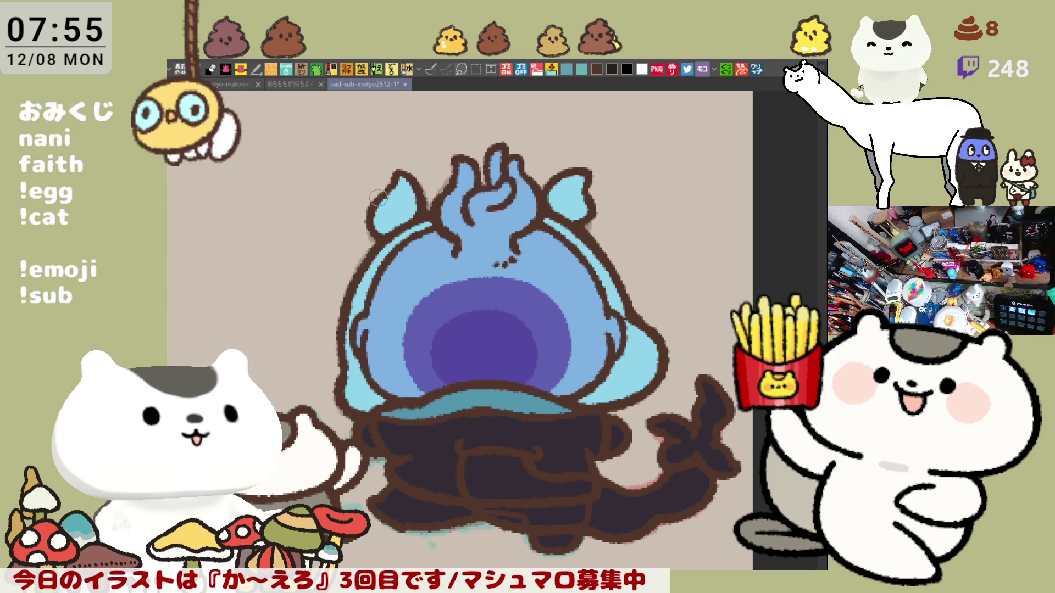
{"action": "mouse_move", "coordinate": [379, 207]}
{"action": "left_mouse_down"}
{"action": "mouse_move", "coordinate": [418, 214]}
{"action": "mouse_move", "coordinate": [391, 207]}
{"action": "left_mouse_up"}
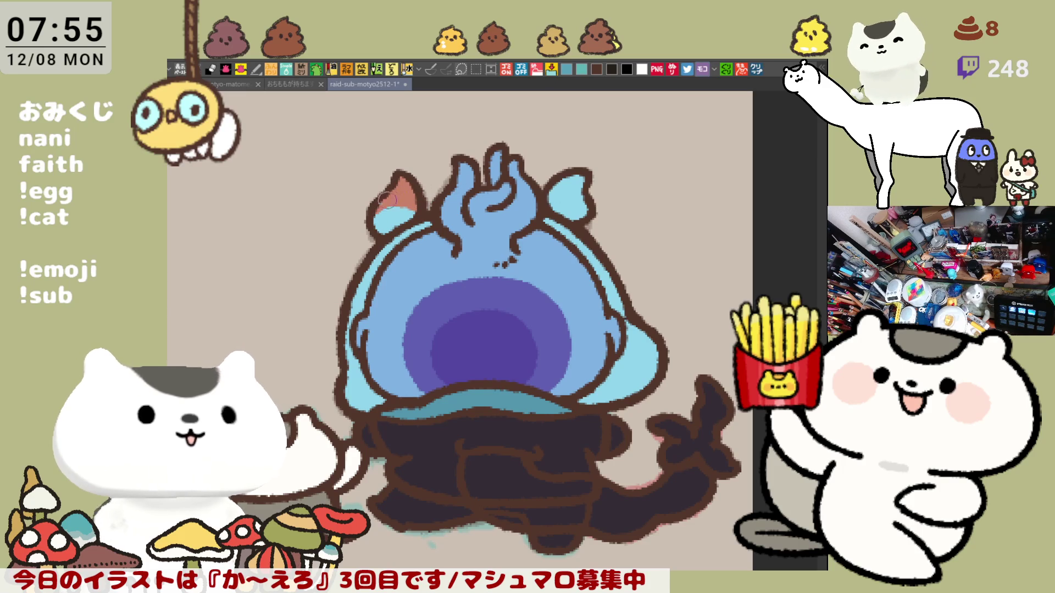
{"action": "mouse_move", "coordinate": [585, 203]}
{"action": "left_mouse_down"}
{"action": "mouse_move", "coordinate": [571, 181]}
{"action": "mouse_move", "coordinate": [577, 197]}
{"action": "left_mouse_up"}
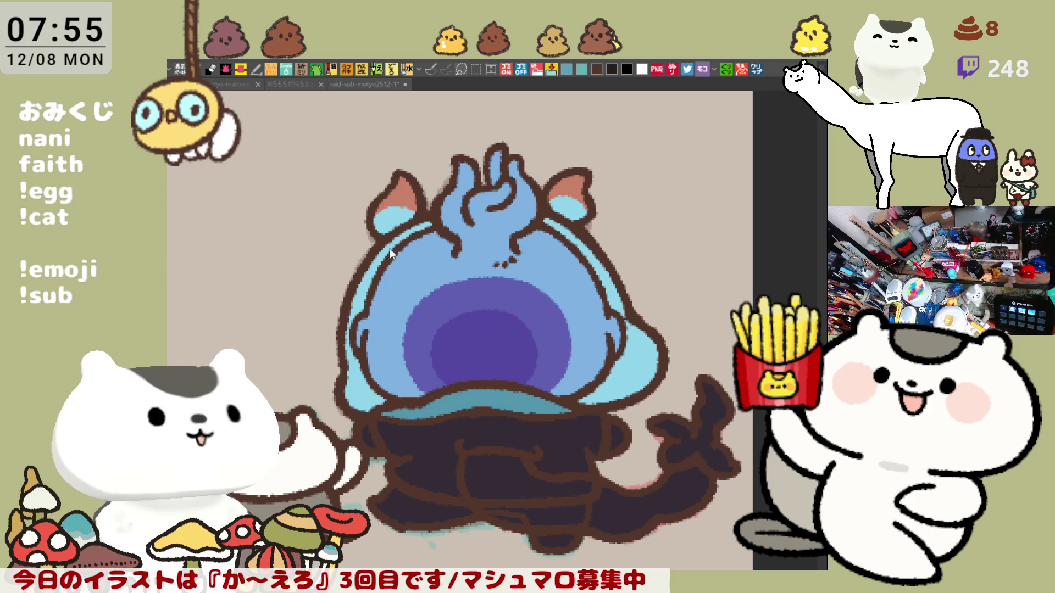
Stroke red-brown under the hair tuft and fill the tuft red-brown.
{"action": "left_click_drag", "start_coordinate": [453, 256], "coordinate": [515, 260]}
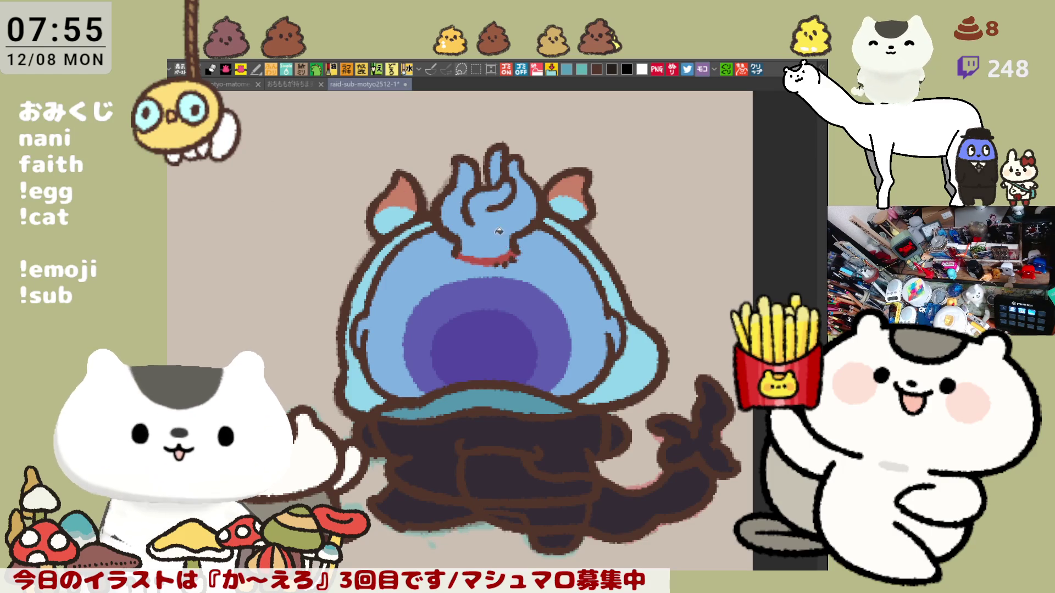
{"action": "left_click", "coordinate": [499, 231]}
{"action": "scroll", "coordinate": [239, 195], "scroll_direction": "up", "scroll_amount": 1}
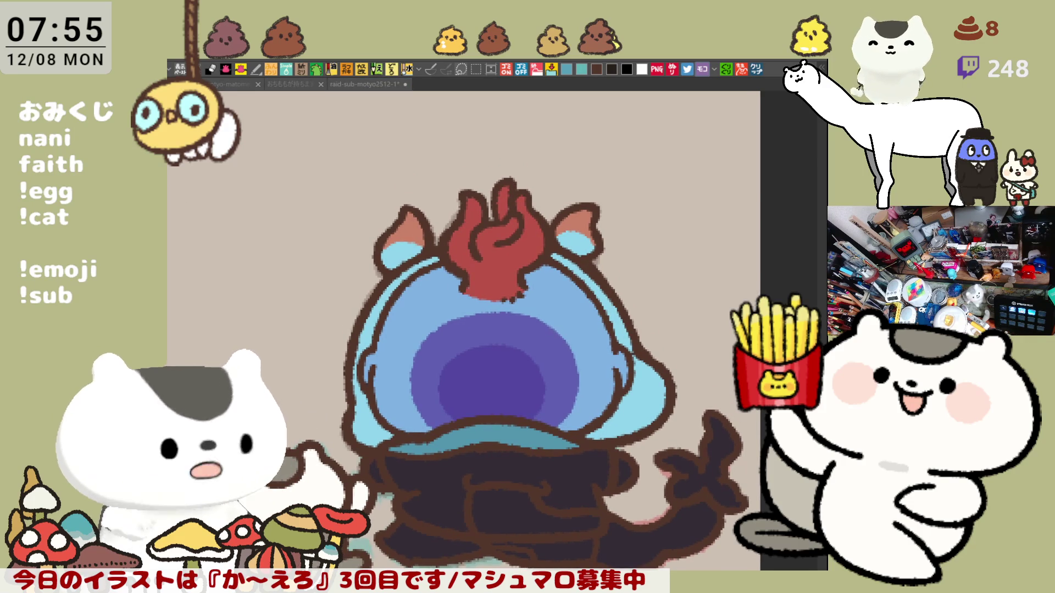
Tint both ear tips purple, then paint blue at the hair base and pale highlights across the red hair.
{"action": "left_click", "coordinate": [582, 217]}
{"action": "left_click_drag", "start_coordinate": [425, 230], "coordinate": [411, 218]}
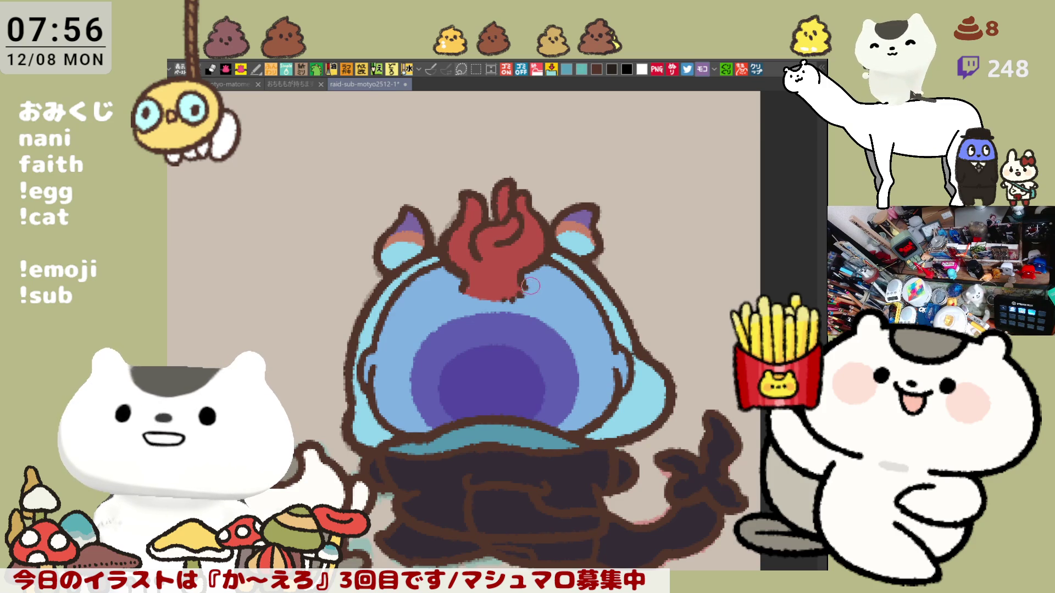
{"action": "mouse_move", "coordinate": [462, 281]}
{"action": "left_mouse_down"}
{"action": "mouse_move", "coordinate": [528, 282]}
{"action": "mouse_move", "coordinate": [493, 290]}
{"action": "left_mouse_up"}
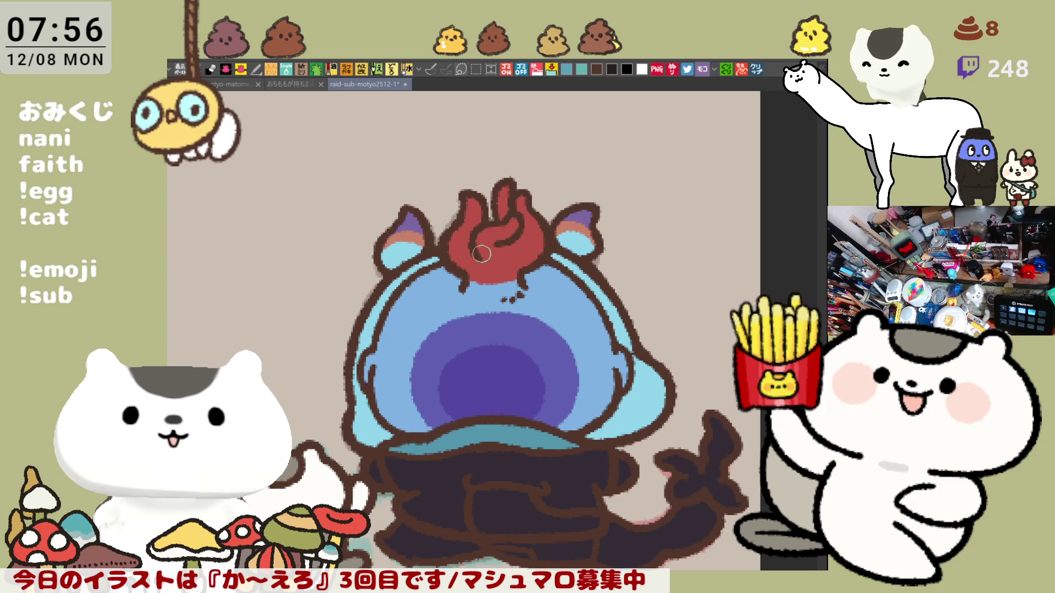
{"action": "left_click_drag", "start_coordinate": [456, 256], "coordinate": [472, 246]}
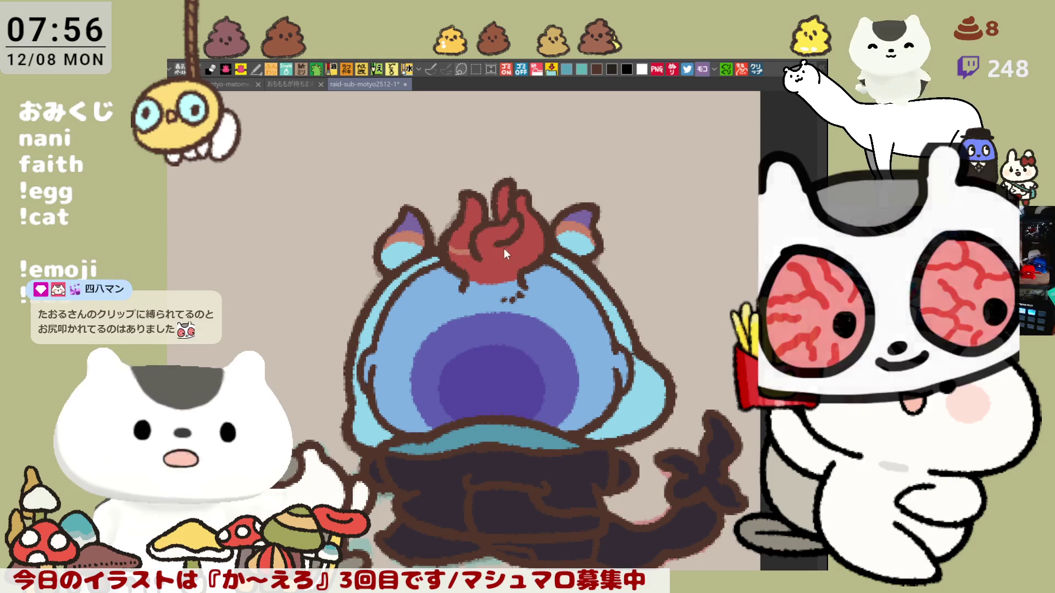
{"action": "mouse_move", "coordinate": [486, 260]}
{"action": "left_mouse_down"}
{"action": "mouse_move", "coordinate": [525, 263]}
{"action": "mouse_move", "coordinate": [453, 272]}
{"action": "mouse_move", "coordinate": [514, 280]}
{"action": "mouse_move", "coordinate": [460, 281]}
{"action": "mouse_move", "coordinate": [506, 282]}
{"action": "left_mouse_up"}
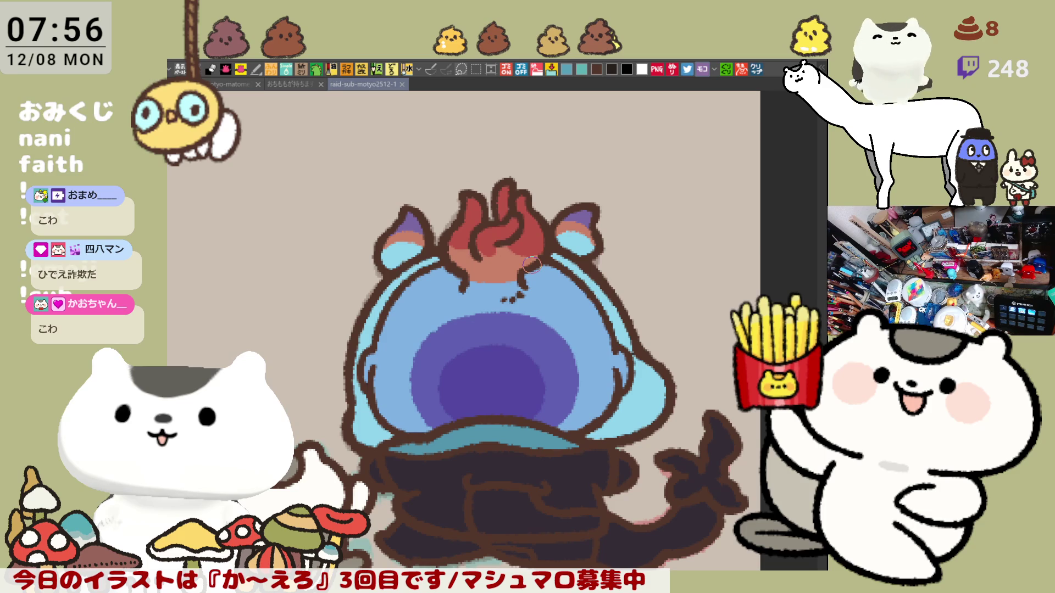
{"action": "scroll", "coordinate": [527, 257], "scroll_direction": "down", "scroll_amount": 4}
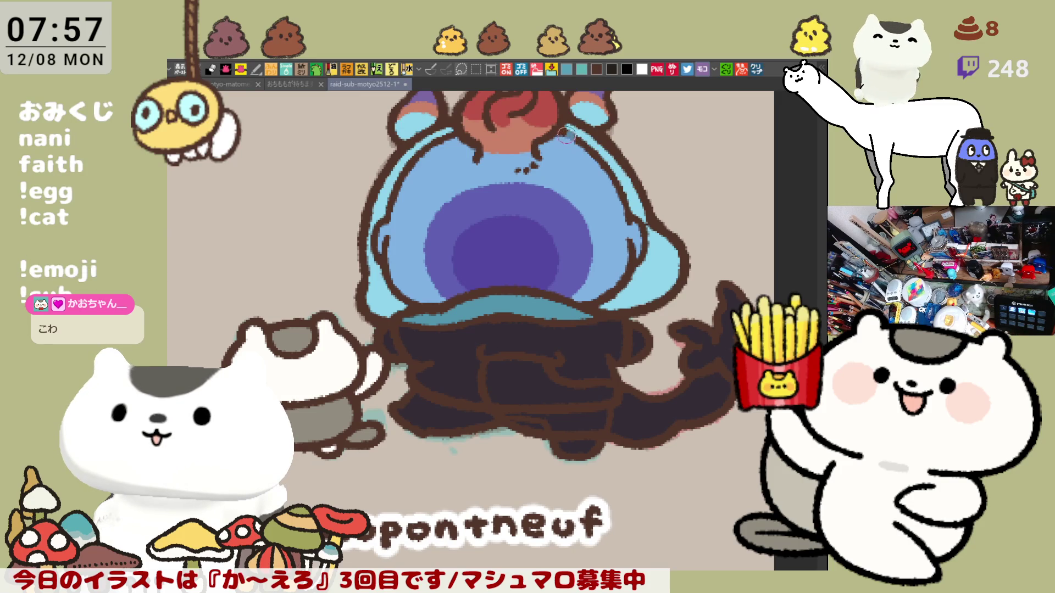
Brush blue-grey shading along the shell's left edge and a teal band along its lower edge.
{"action": "mouse_move", "coordinate": [565, 134]}
{"action": "left_mouse_down"}
{"action": "mouse_move", "coordinate": [605, 164]}
{"action": "mouse_move", "coordinate": [635, 252]}
{"action": "mouse_move", "coordinate": [617, 237]}
{"action": "mouse_move", "coordinate": [627, 290]}
{"action": "left_mouse_up"}
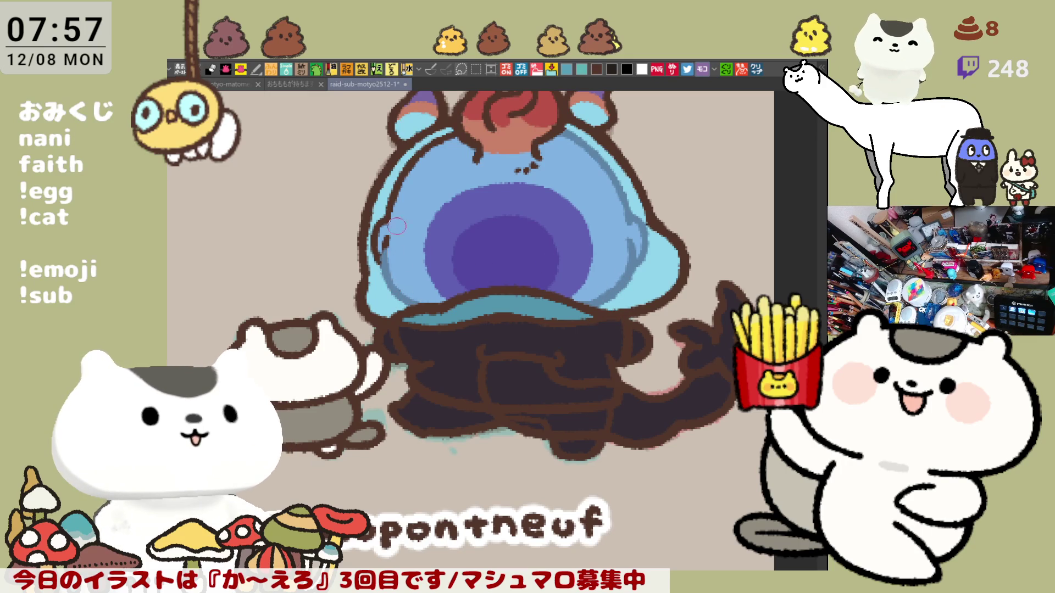
{"action": "left_click_drag", "start_coordinate": [389, 238], "coordinate": [390, 253]}
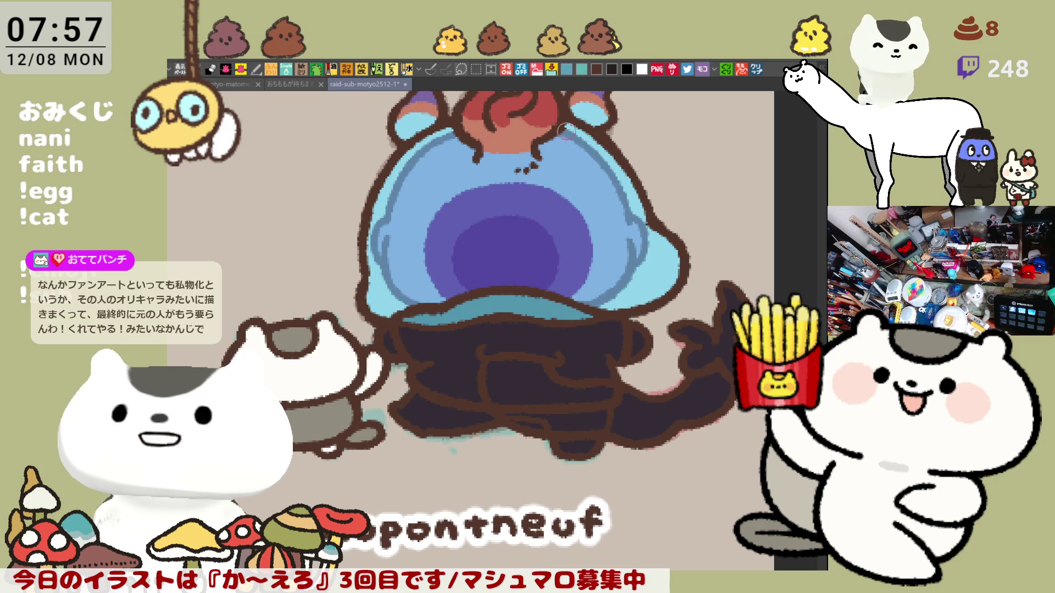
{"action": "scroll", "coordinate": [564, 131], "scroll_direction": "down", "scroll_amount": 2}
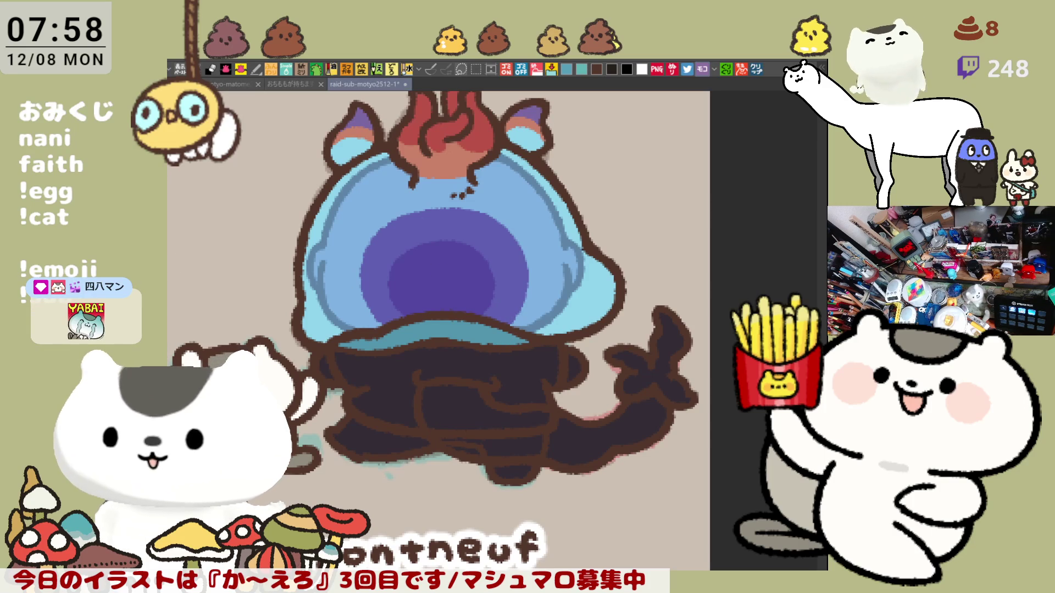
{"action": "mouse_move", "coordinate": [375, 332]}
{"action": "left_mouse_down"}
{"action": "mouse_move", "coordinate": [456, 319]}
{"action": "mouse_move", "coordinate": [544, 331]}
{"action": "left_mouse_up"}
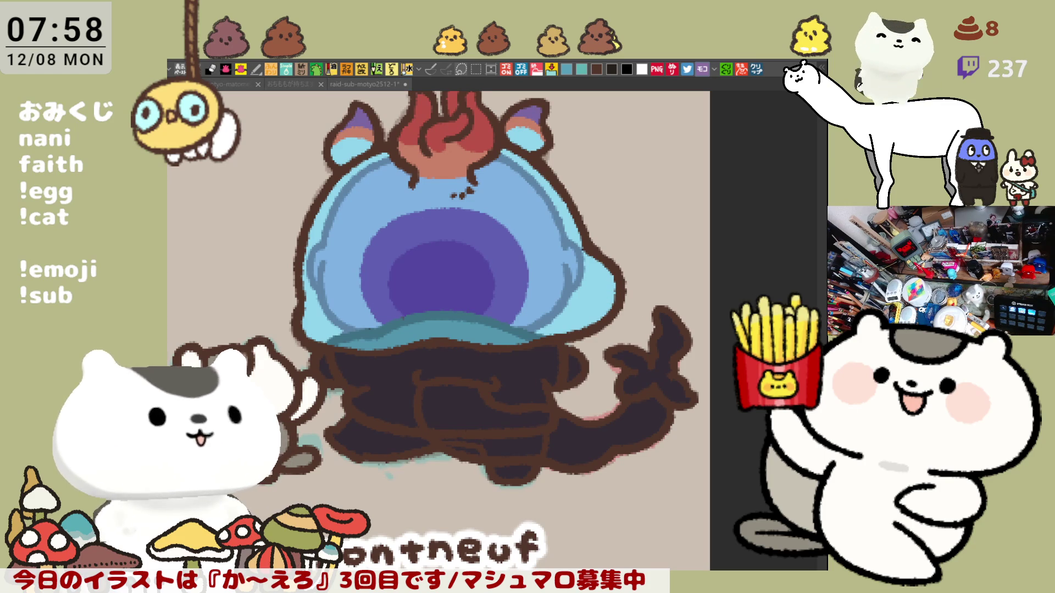
Paint purple patches on both sides of the dark body and fill the pants areas teal.
{"action": "left_click", "coordinate": [326, 369]}
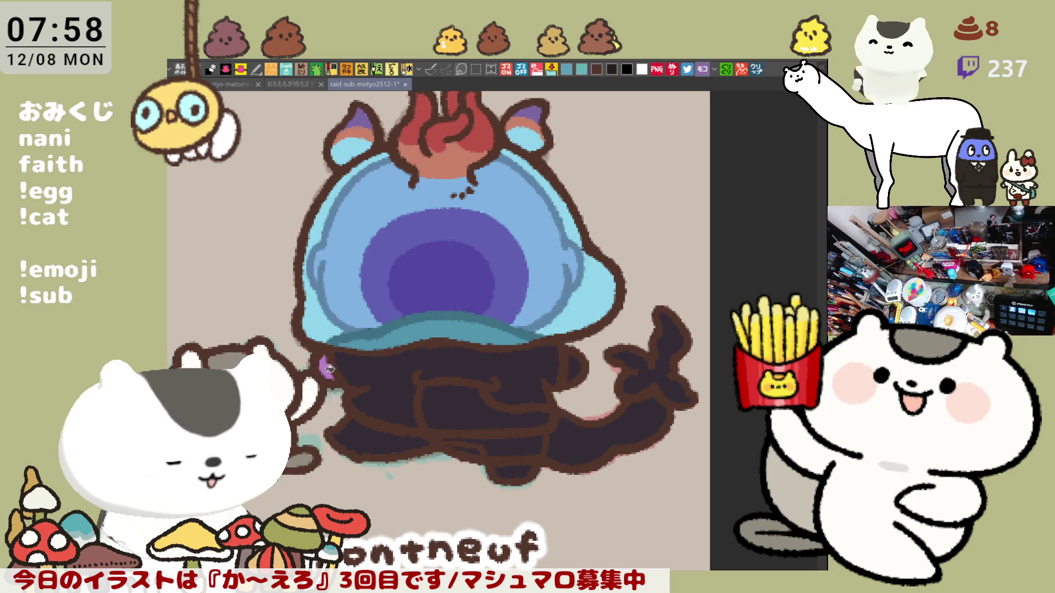
{"action": "left_click_drag", "start_coordinate": [560, 360], "coordinate": [577, 381]}
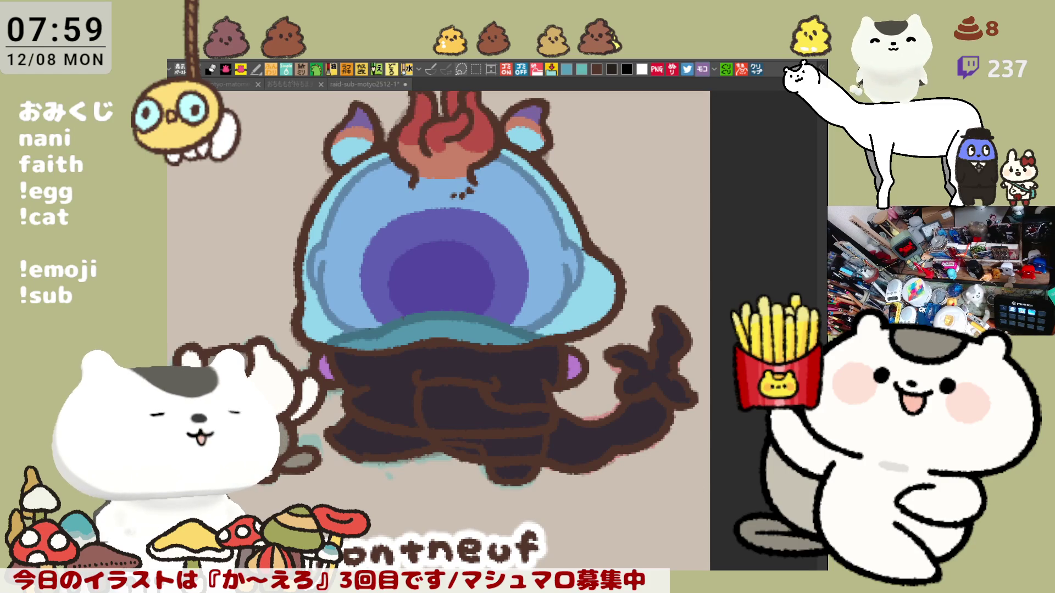
{"action": "left_click", "coordinate": [454, 405]}
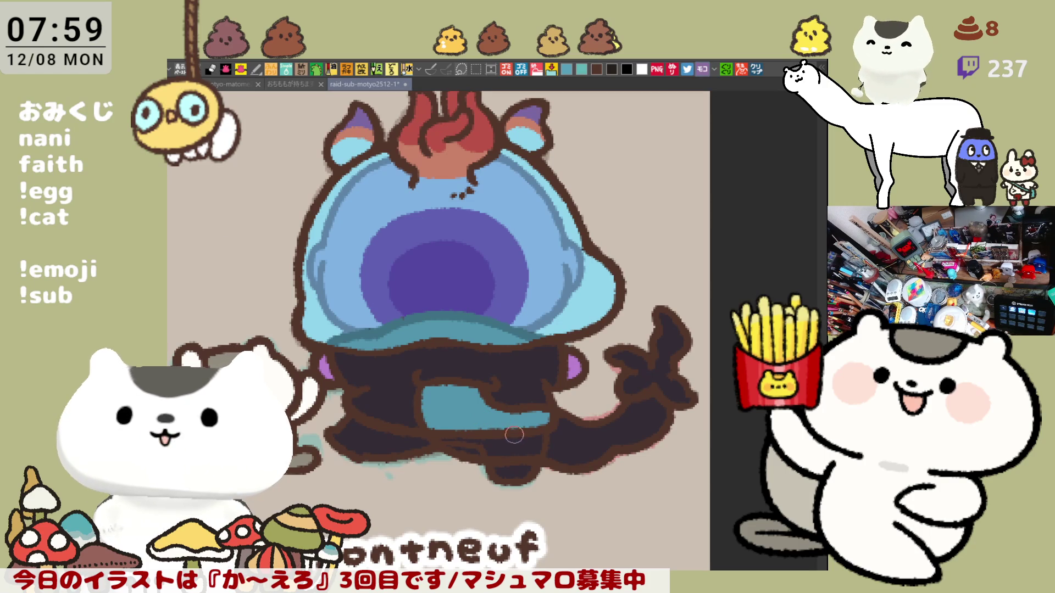
{"action": "left_click", "coordinate": [507, 439]}
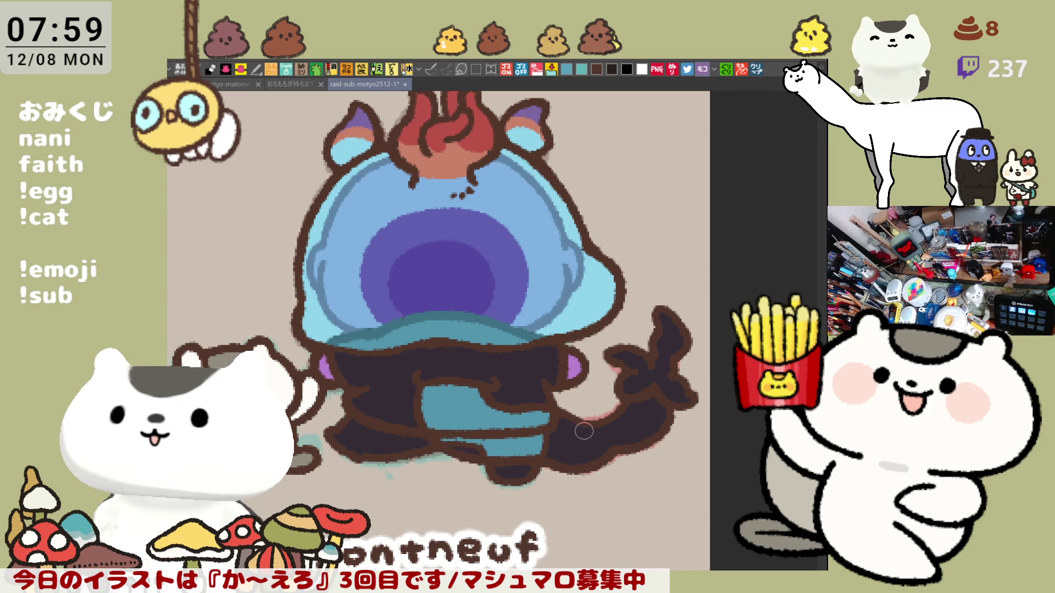
Fill the tail light blue with touch-ups, undoing a stray stroke, and fill the tail fin orange.
{"action": "left_click", "coordinate": [574, 437]}
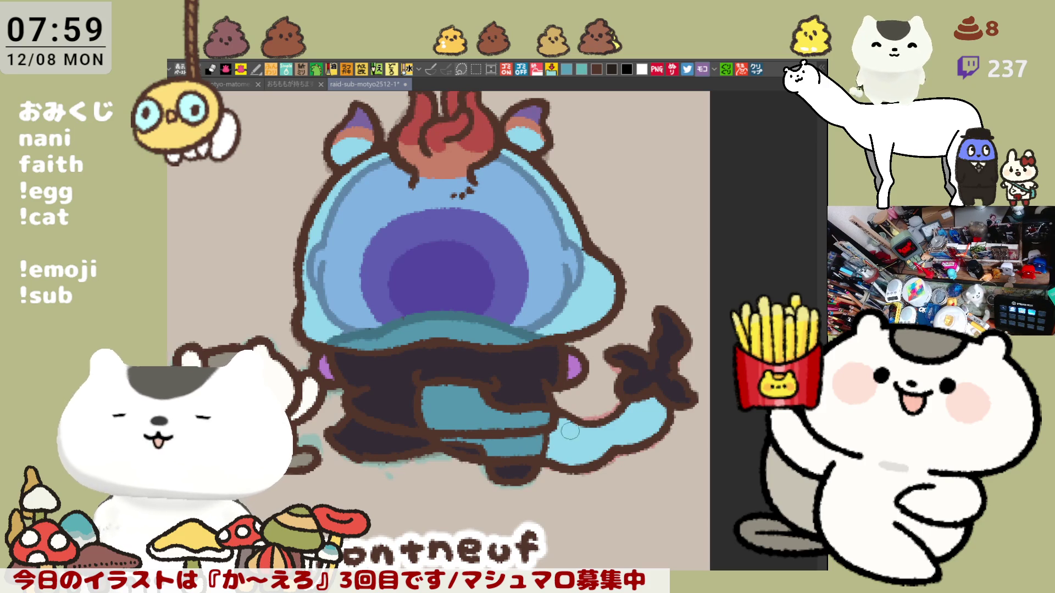
{"action": "left_click_drag", "start_coordinate": [535, 433], "coordinate": [537, 446]}
{"action": "key", "text": "ctrl+z"}
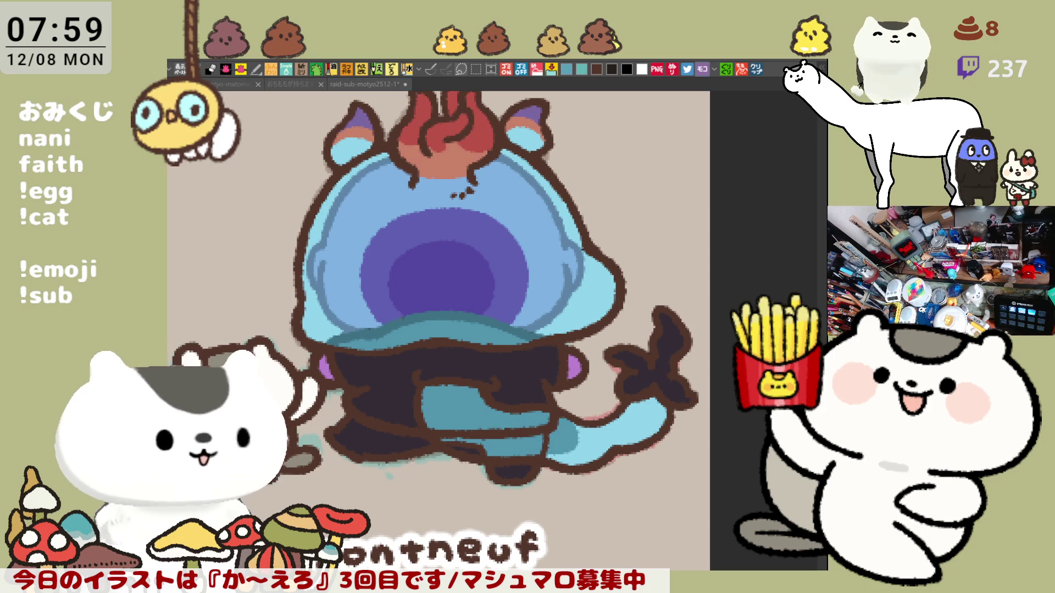
{"action": "mouse_move", "coordinate": [615, 445]}
{"action": "left_mouse_down"}
{"action": "mouse_move", "coordinate": [662, 438]}
{"action": "mouse_move", "coordinate": [627, 433]}
{"action": "left_mouse_up"}
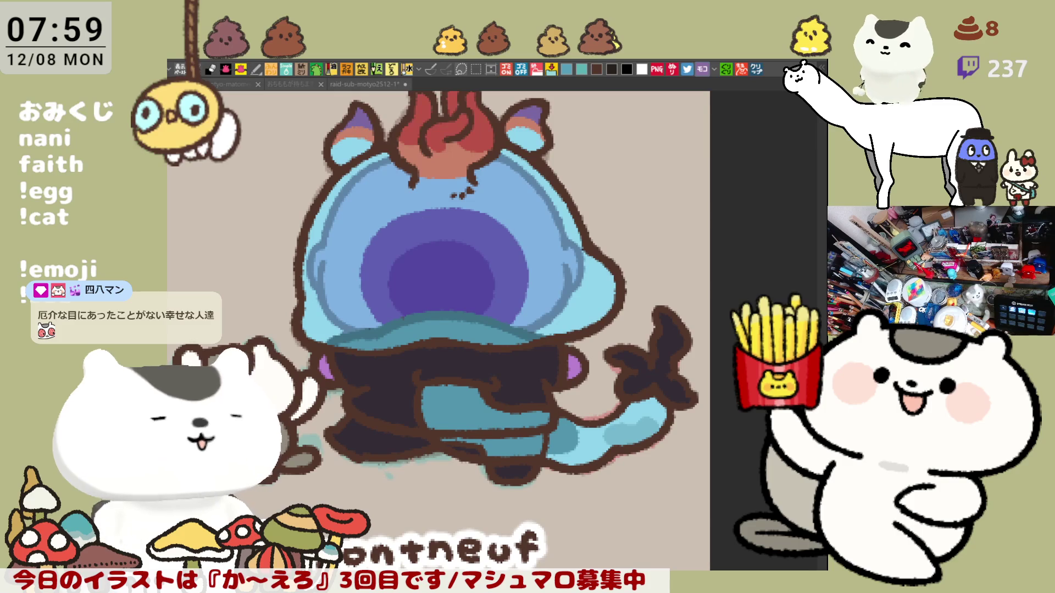
{"action": "left_click", "coordinate": [651, 354]}
Add orange where the fin meets the tail, paint the fin tips purple and add an orange band on the tail.
{"action": "left_click_drag", "start_coordinate": [635, 404], "coordinate": [659, 426]}
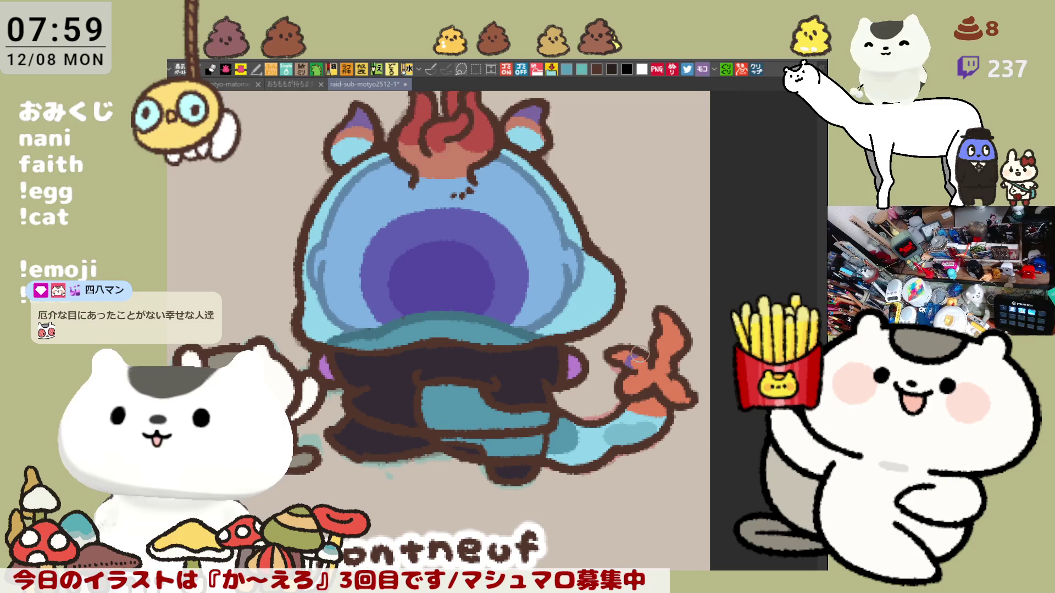
{"action": "left_click_drag", "start_coordinate": [669, 344], "coordinate": [674, 328]}
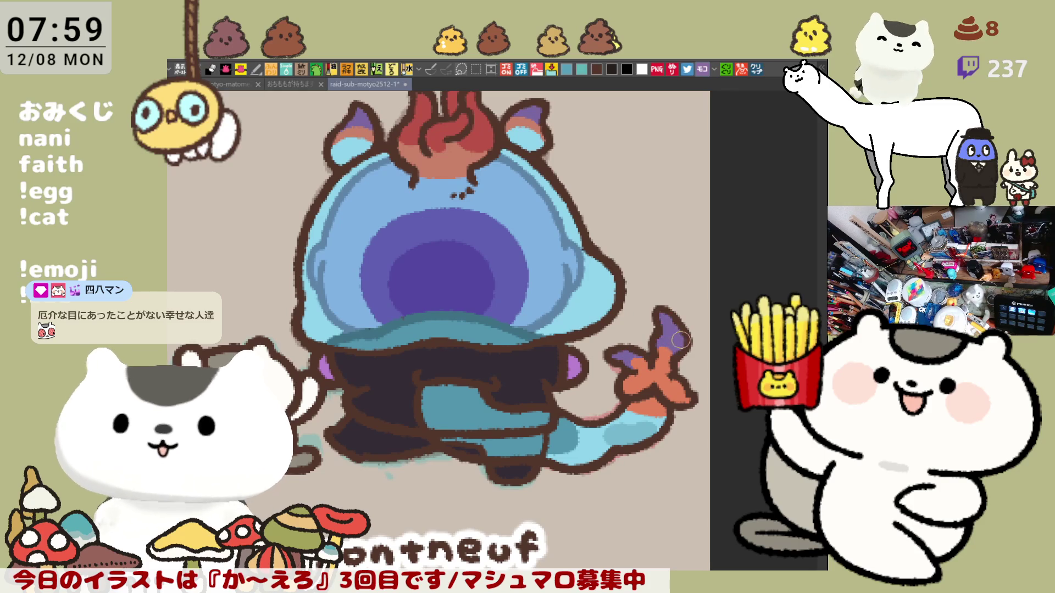
{"action": "mouse_move", "coordinate": [677, 390]}
{"action": "left_mouse_down"}
{"action": "mouse_move", "coordinate": [684, 401]}
{"action": "mouse_move", "coordinate": [629, 385]}
{"action": "left_mouse_up"}
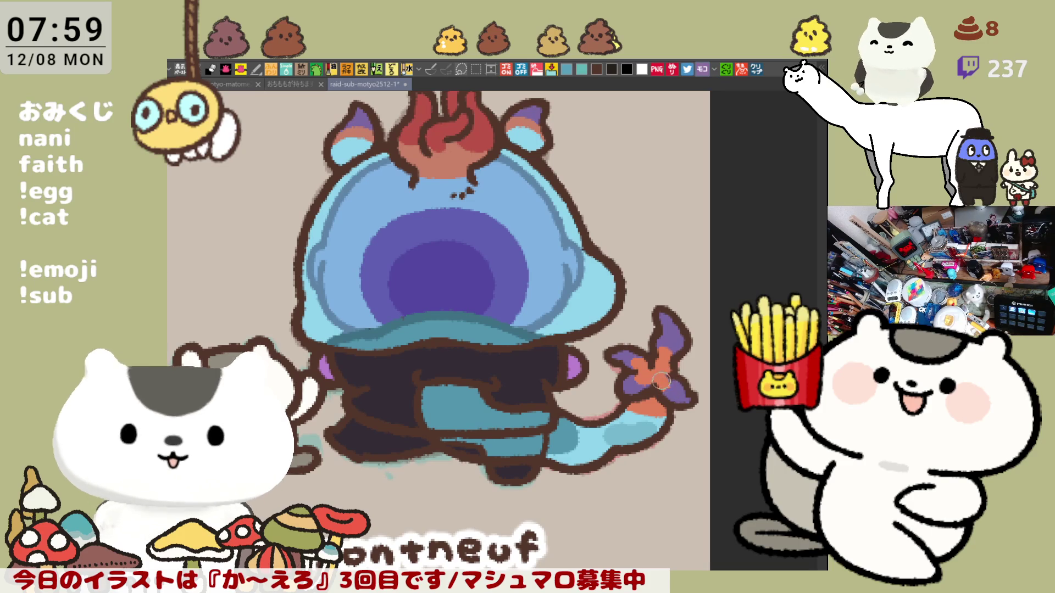
{"action": "left_click_drag", "start_coordinate": [644, 417], "coordinate": [670, 412]}
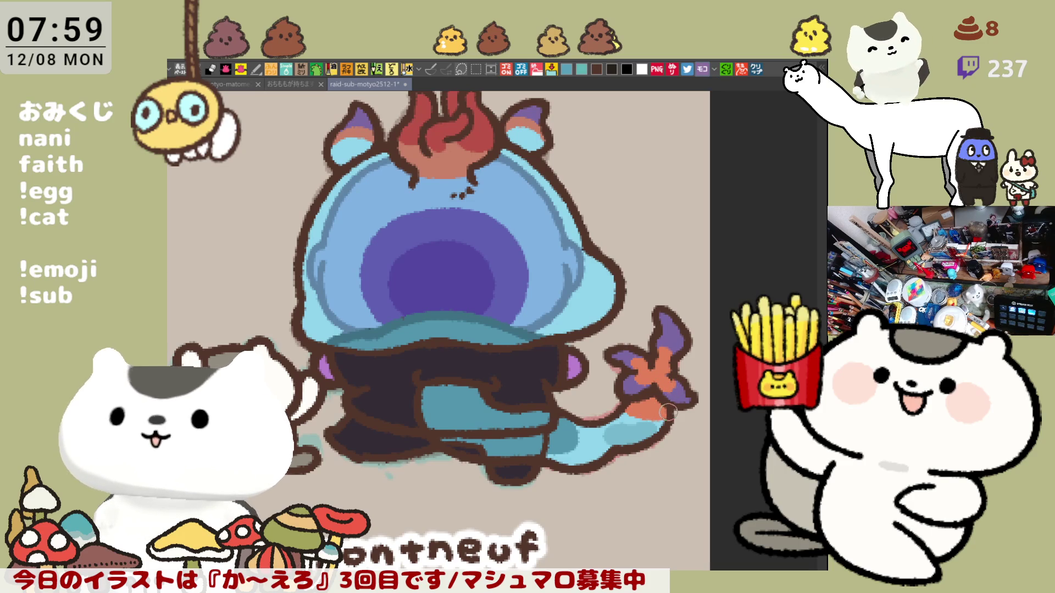
{"action": "scroll", "coordinate": [671, 448], "scroll_direction": "down", "scroll_amount": 5}
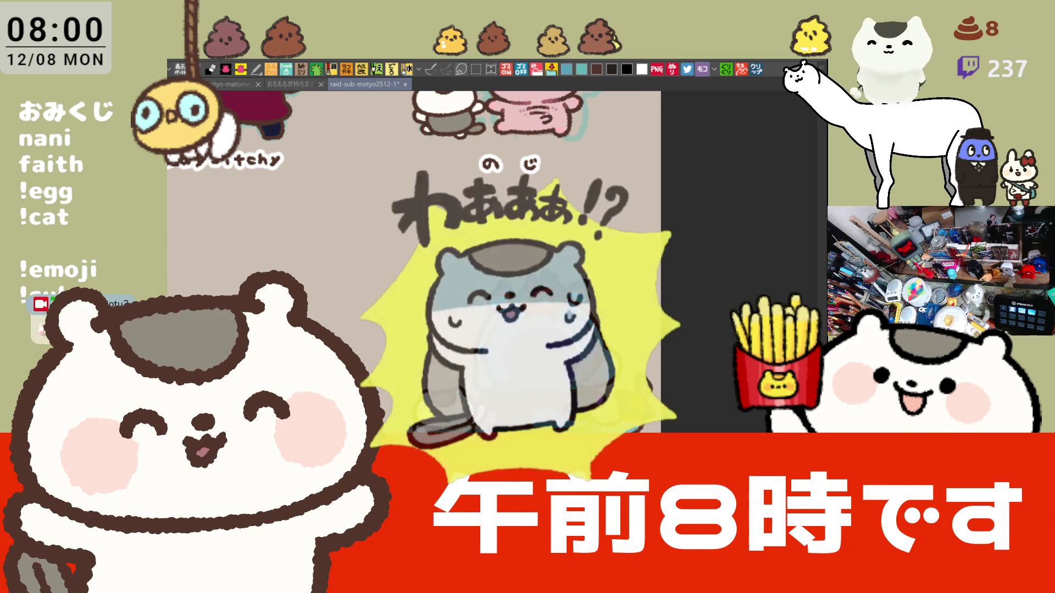
{"action": "scroll", "coordinate": [610, 404], "scroll_direction": "up", "scroll_amount": 3}
{"action": "scroll", "coordinate": [603, 423], "scroll_direction": "up", "scroll_amount": 2}
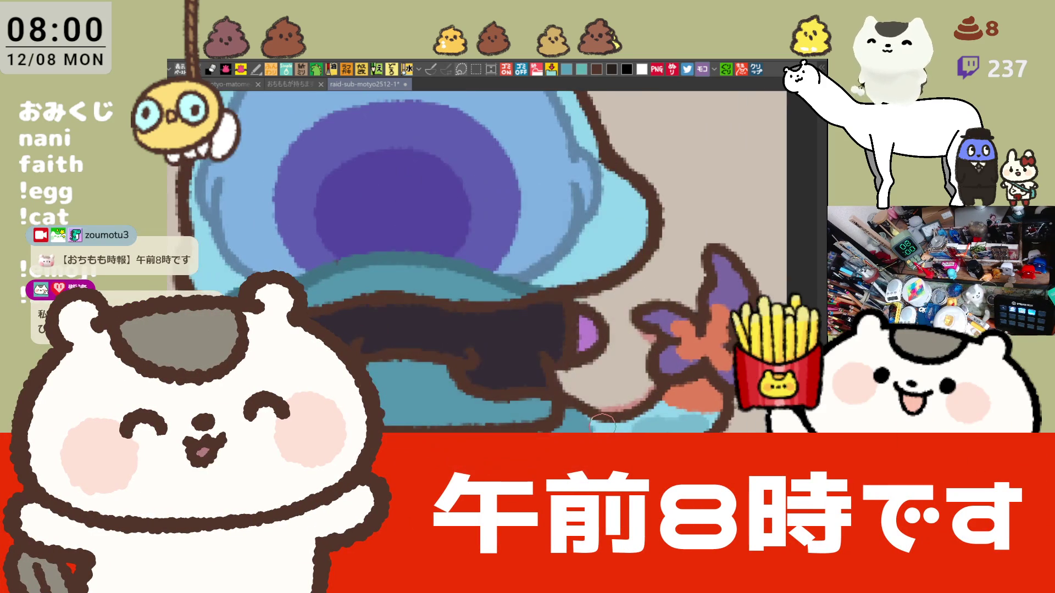
{"action": "scroll", "coordinate": [603, 422], "scroll_direction": "up", "scroll_amount": 2}
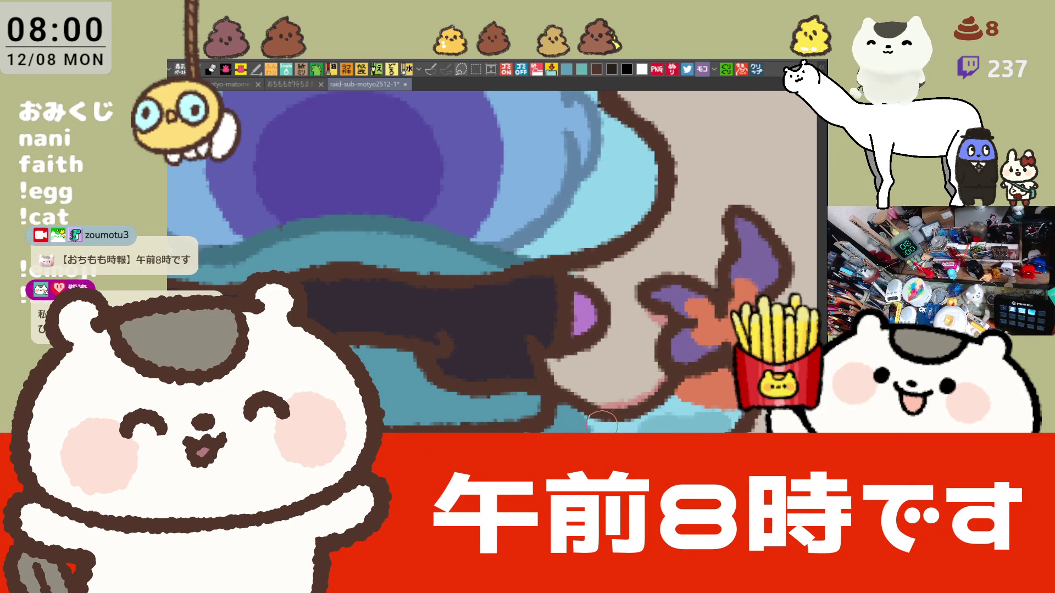
Brush a light-blue highlight along the dark band and fill the two dark bottom areas orange-red.
{"action": "left_click_drag", "start_coordinate": [411, 460], "coordinate": [420, 466]}
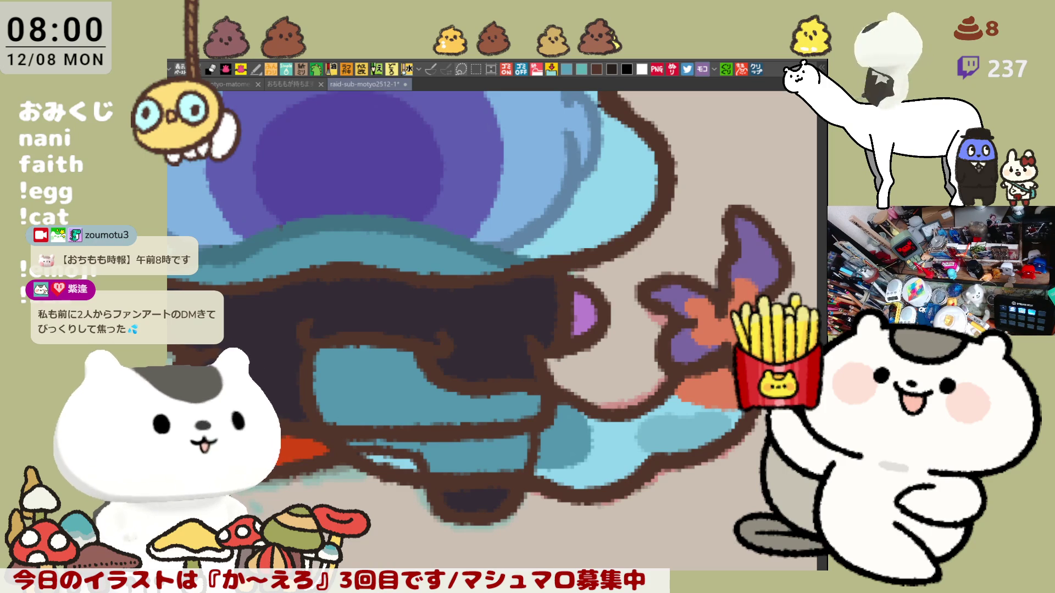
{"action": "left_click", "coordinate": [486, 497]}
{"action": "scroll", "coordinate": [443, 466], "scroll_direction": "up", "scroll_amount": 1}
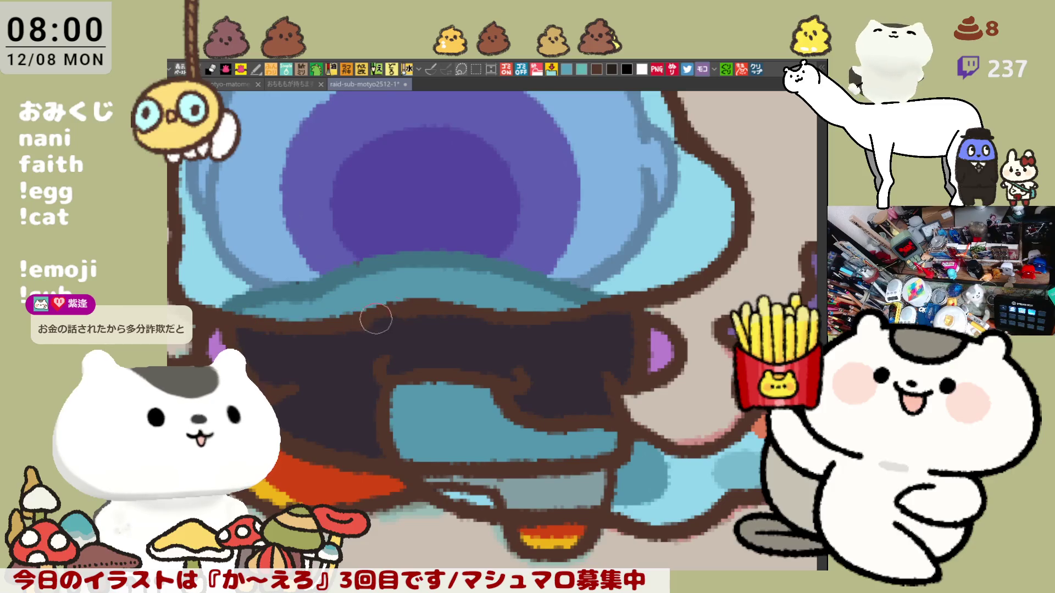
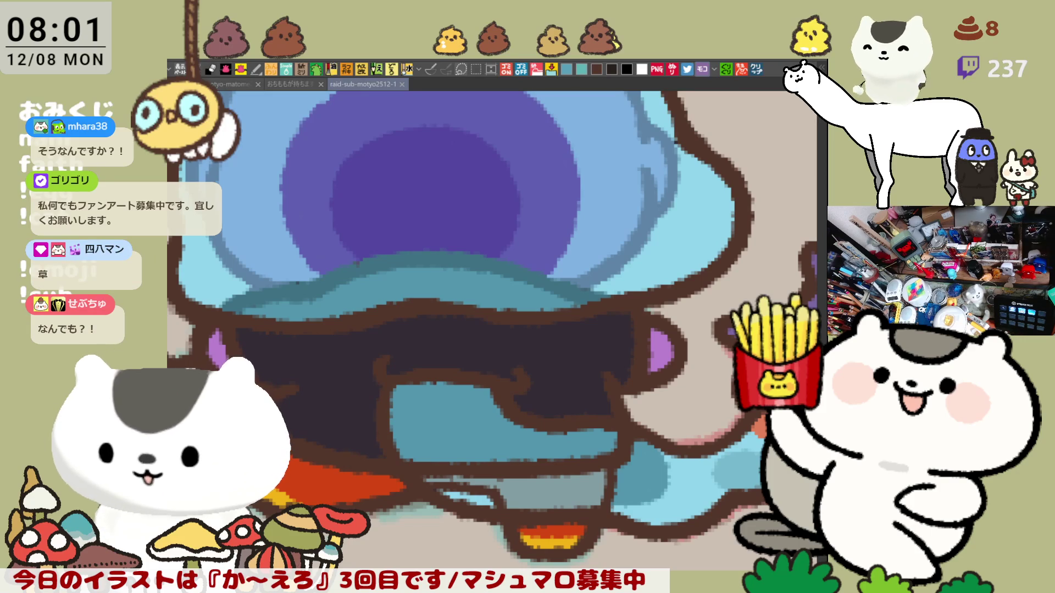
{"action": "scroll", "coordinate": [554, 335], "scroll_direction": "down", "scroll_amount": 2}
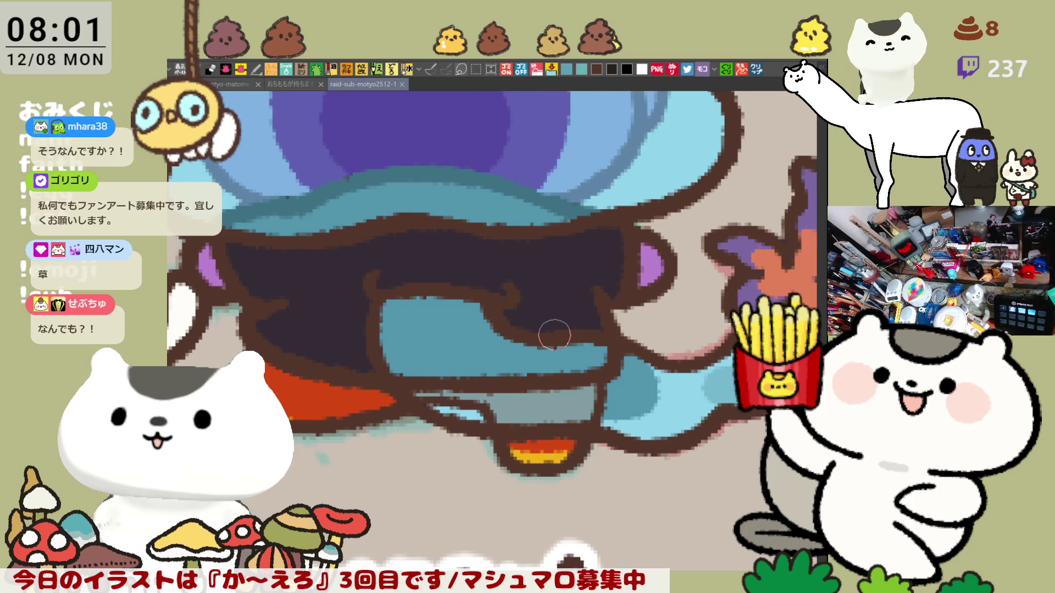
{"action": "scroll", "coordinate": [553, 334], "scroll_direction": "down", "scroll_amount": 2}
{"action": "scroll", "coordinate": [552, 331], "scroll_direction": "down", "scroll_amount": 1}
{"action": "scroll", "coordinate": [551, 329], "scroll_direction": "down", "scroll_amount": 1}
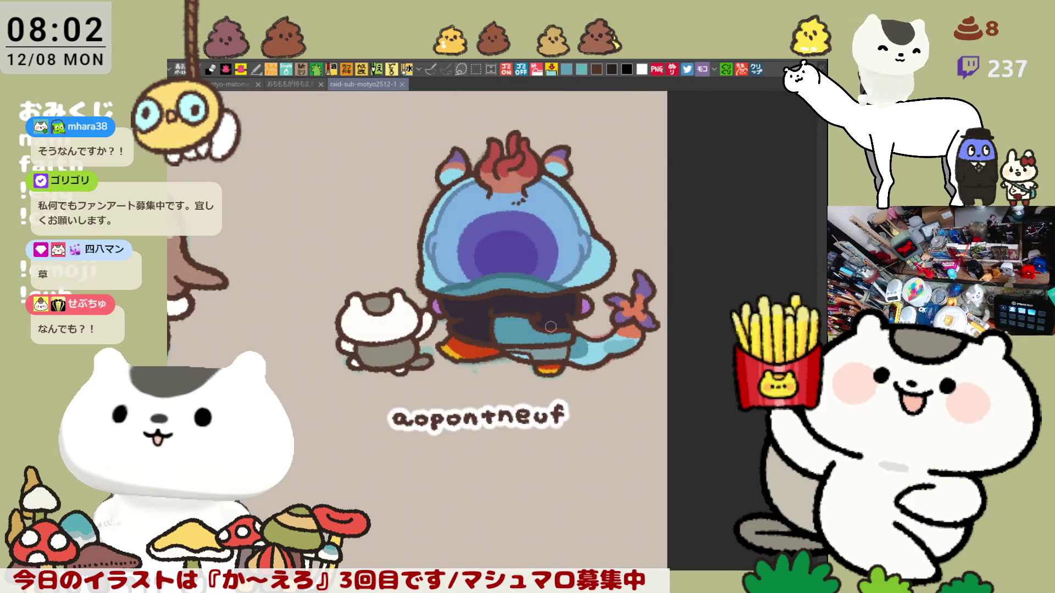
{"action": "scroll", "coordinate": [550, 328], "scroll_direction": "down", "scroll_amount": 1}
{"action": "scroll", "coordinate": [552, 327], "scroll_direction": "up", "scroll_amount": 1}
{"action": "scroll", "coordinate": [552, 327], "scroll_direction": "up", "scroll_amount": 1}
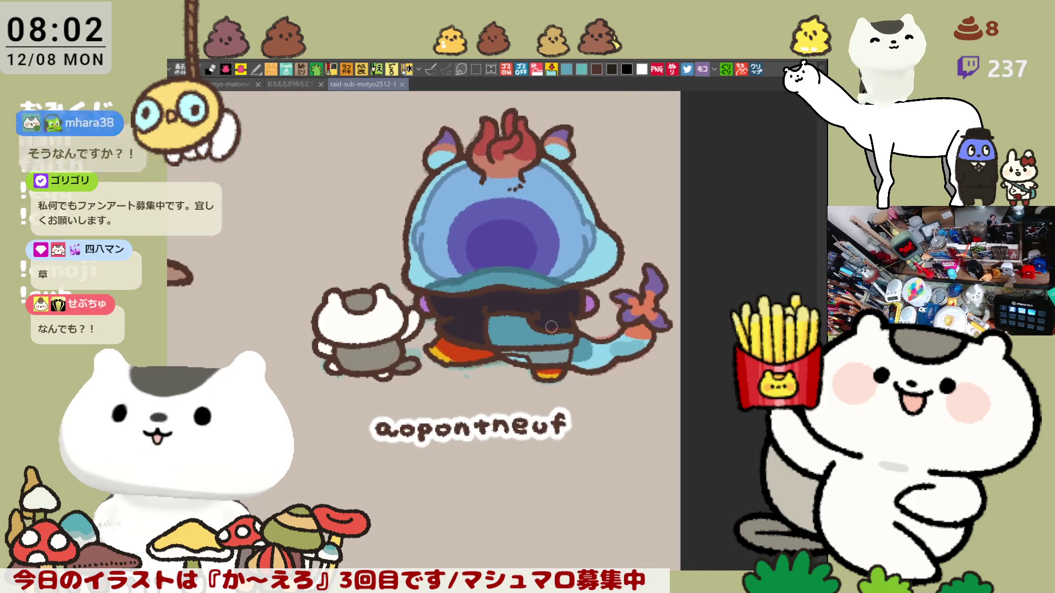
{"action": "scroll", "coordinate": [551, 325], "scroll_direction": "up", "scroll_amount": 1}
{"action": "scroll", "coordinate": [551, 325], "scroll_direction": "up", "scroll_amount": 1}
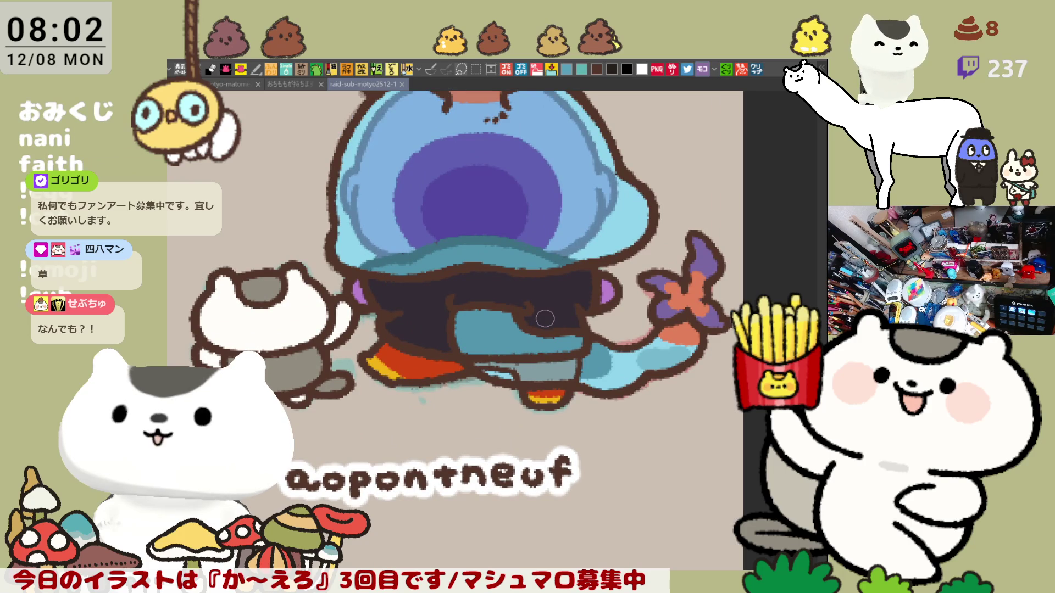
{"action": "scroll", "coordinate": [544, 317], "scroll_direction": "up", "scroll_amount": 2}
{"action": "scroll", "coordinate": [542, 317], "scroll_direction": "up", "scroll_amount": 1}
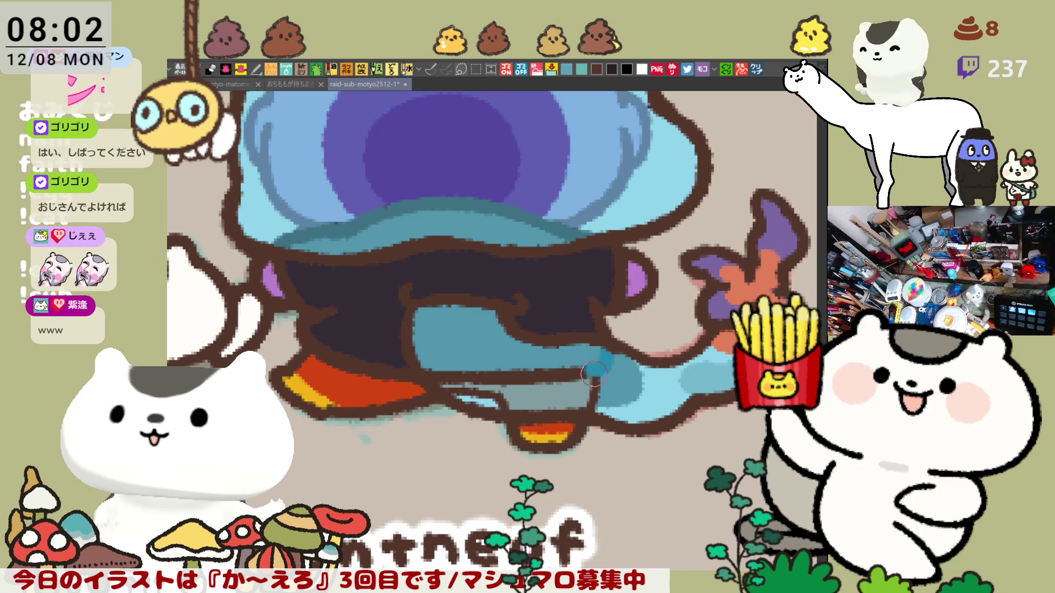
Brush lighter blue over the teal band beside the character's orange shoe.
{"action": "left_click_drag", "start_coordinate": [602, 367], "coordinate": [569, 376]}
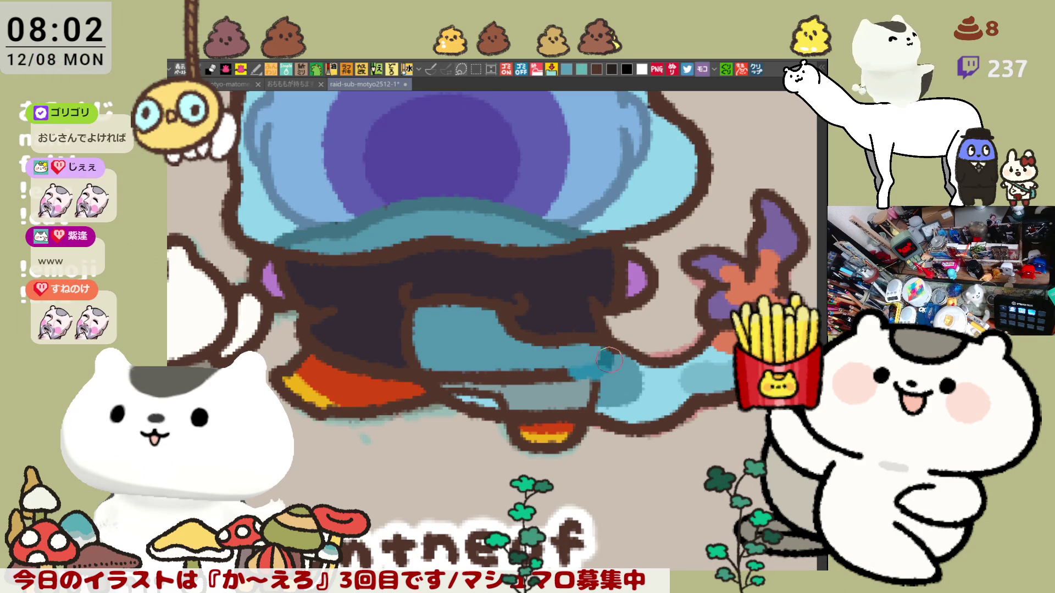
{"action": "left_click_drag", "start_coordinate": [600, 368], "coordinate": [561, 376]}
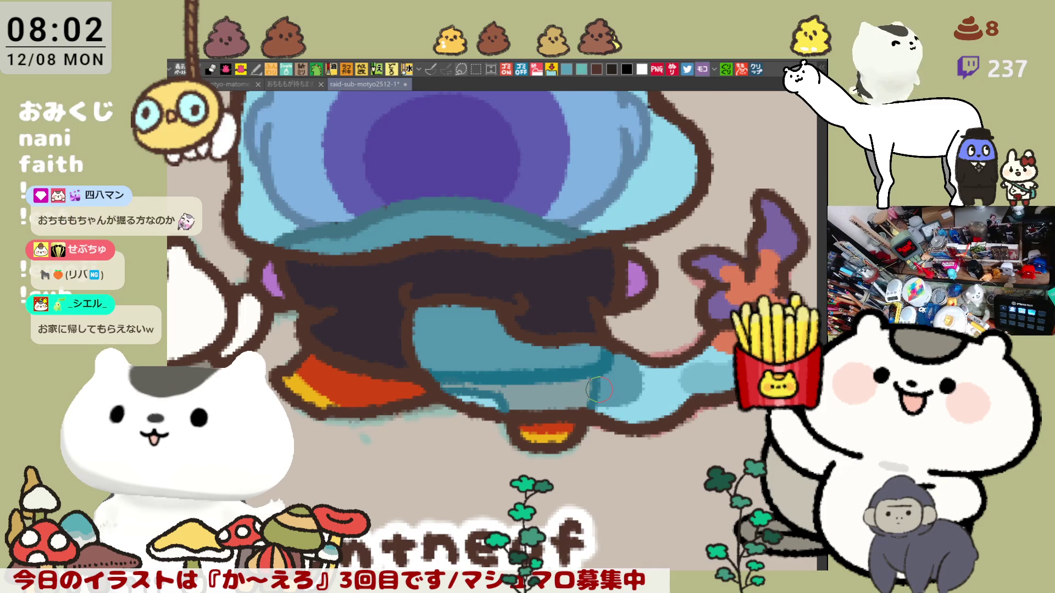
{"action": "scroll", "coordinate": [495, 238], "scroll_direction": "up", "scroll_amount": 2}
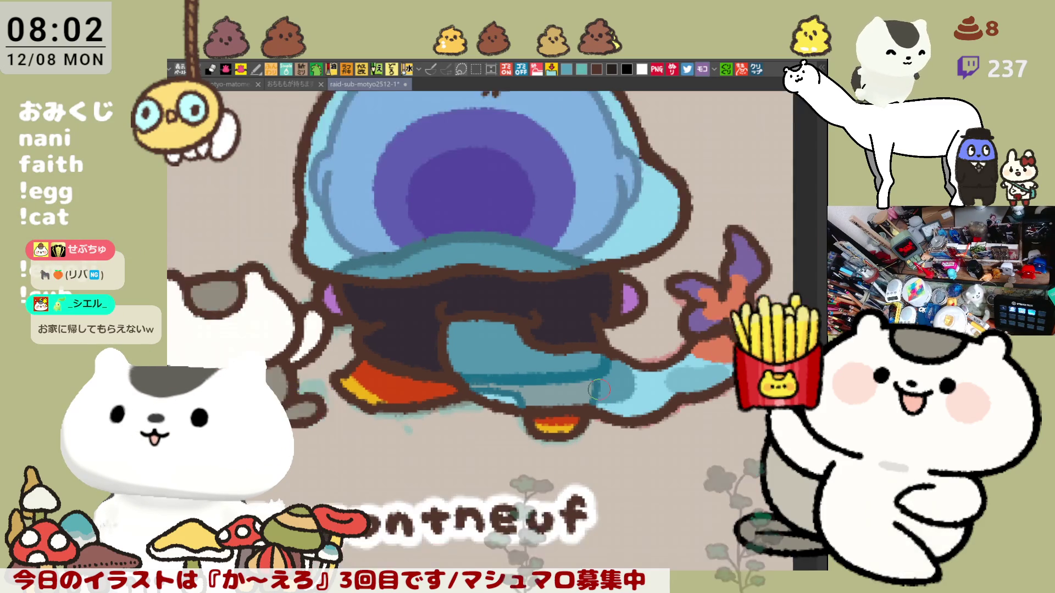
{"action": "scroll", "coordinate": [509, 282], "scroll_direction": "down", "scroll_amount": 1}
{"action": "scroll", "coordinate": [510, 282], "scroll_direction": "down", "scroll_amount": 1}
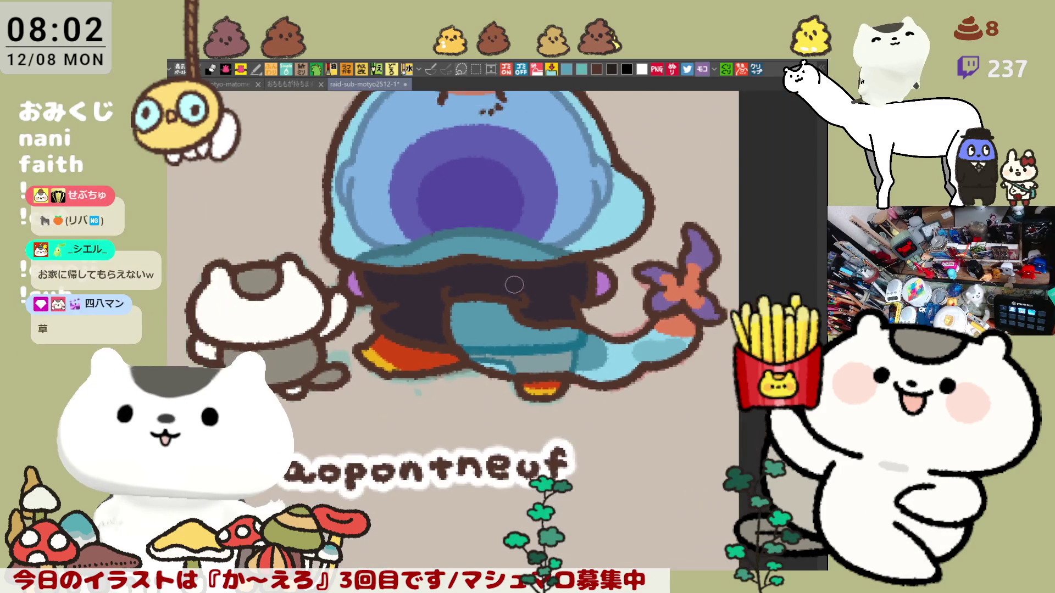
{"action": "scroll", "coordinate": [509, 282], "scroll_direction": "down", "scroll_amount": 1}
{"action": "scroll", "coordinate": [509, 282], "scroll_direction": "down", "scroll_amount": 1}
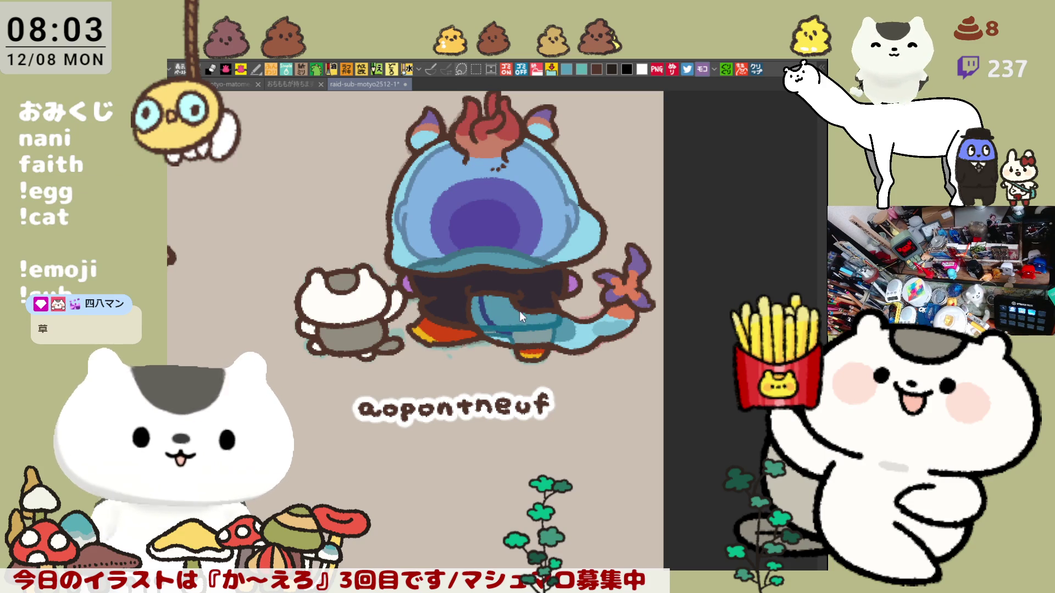
Add a darker blue patch and lavender shading along the teal band's lower edge.
{"action": "left_click_drag", "start_coordinate": [504, 332], "coordinate": [510, 314]}
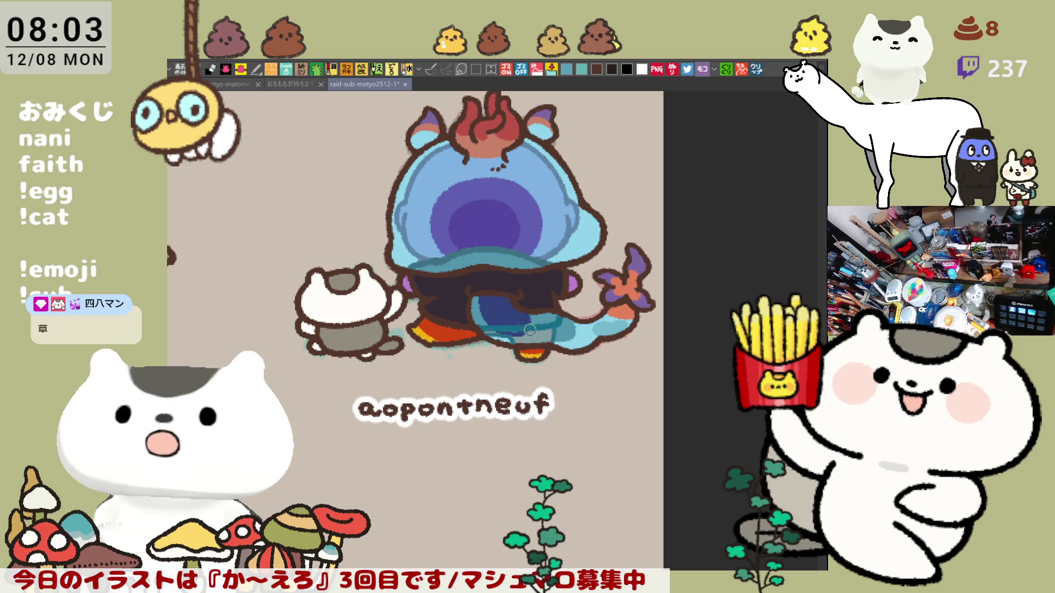
{"action": "scroll", "coordinate": [535, 350], "scroll_direction": "up", "scroll_amount": 2}
{"action": "scroll", "coordinate": [535, 350], "scroll_direction": "up", "scroll_amount": 2}
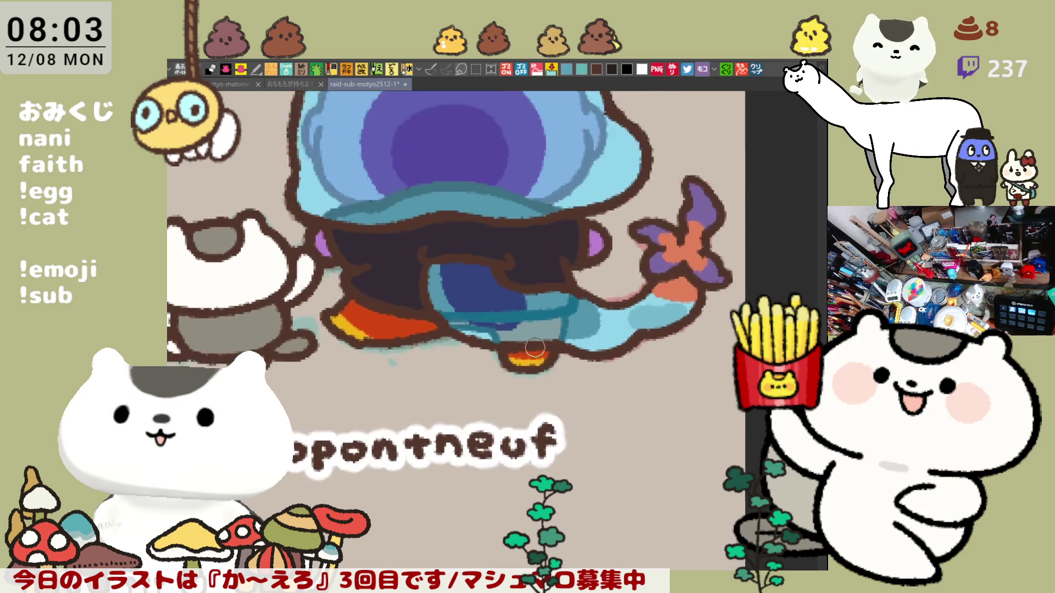
{"action": "scroll", "coordinate": [535, 351], "scroll_direction": "up", "scroll_amount": 2}
{"action": "scroll", "coordinate": [535, 350], "scroll_direction": "up", "scroll_amount": 1}
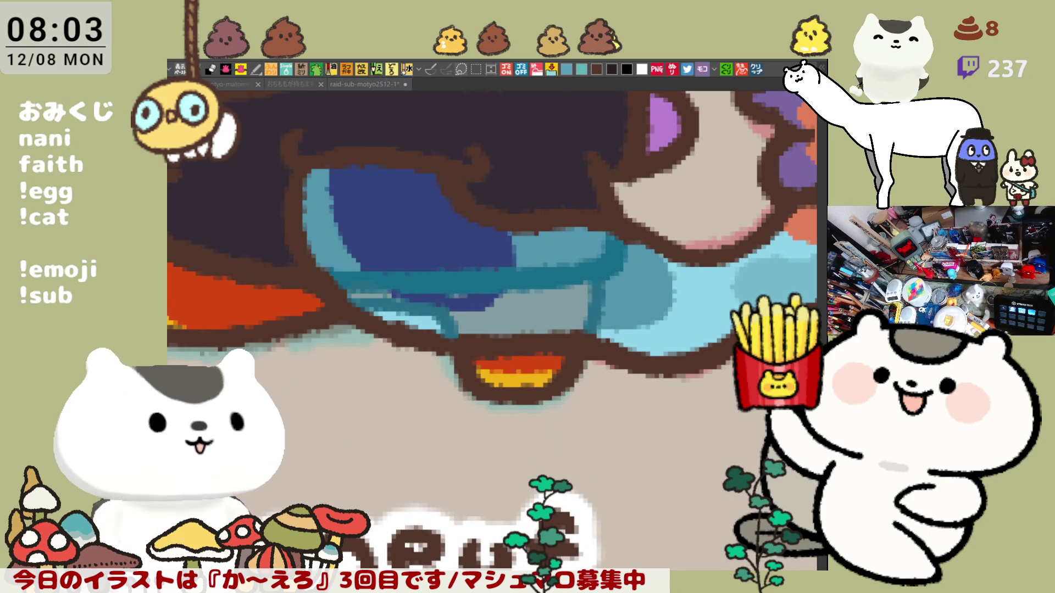
{"action": "mouse_move", "coordinate": [396, 290]}
{"action": "left_mouse_down"}
{"action": "mouse_move", "coordinate": [489, 285]}
{"action": "mouse_move", "coordinate": [470, 303]}
{"action": "left_mouse_up"}
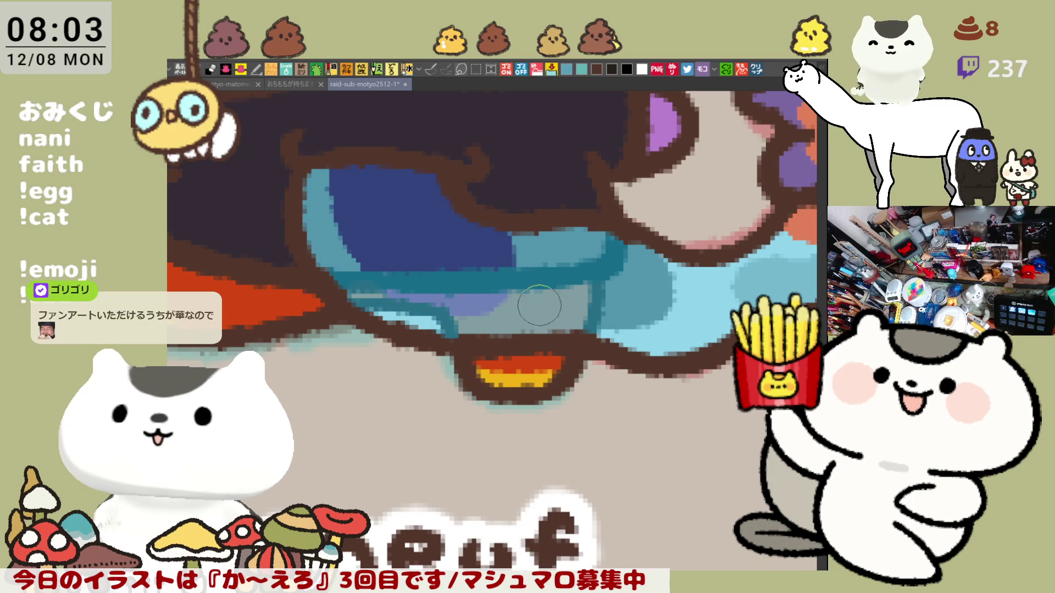
{"action": "left_click_drag", "start_coordinate": [504, 297], "coordinate": [564, 301]}
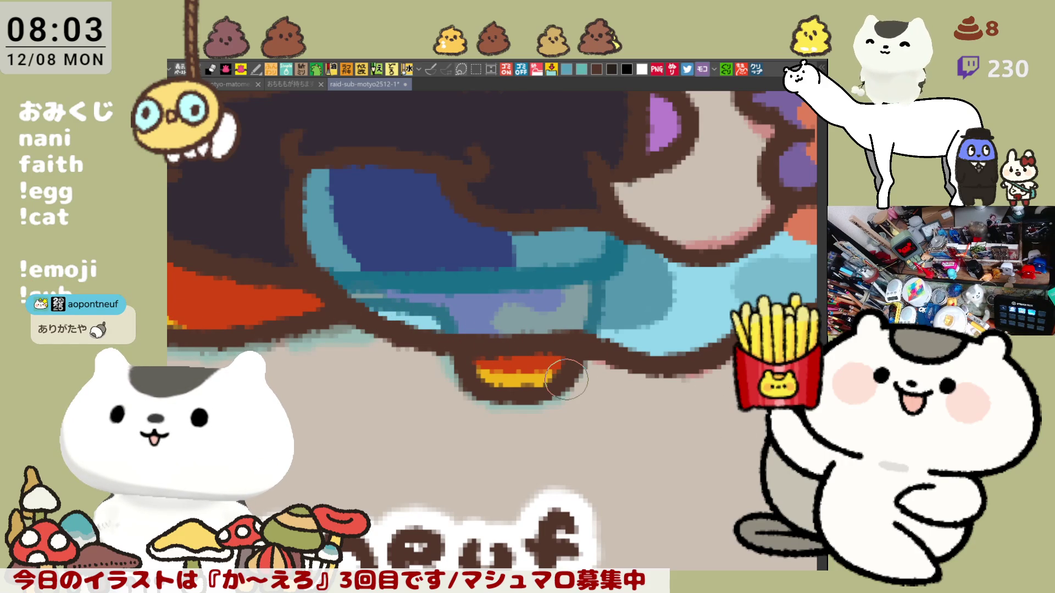
{"action": "scroll", "coordinate": [567, 380], "scroll_direction": "down", "scroll_amount": 4}
{"action": "scroll", "coordinate": [577, 383], "scroll_direction": "down", "scroll_amount": 2}
{"action": "scroll", "coordinate": [581, 386], "scroll_direction": "up", "scroll_amount": 1}
{"action": "scroll", "coordinate": [585, 388], "scroll_direction": "up", "scroll_amount": 1}
{"action": "scroll", "coordinate": [585, 387], "scroll_direction": "down", "scroll_amount": 1}
{"action": "scroll", "coordinate": [584, 388], "scroll_direction": "down", "scroll_amount": 1}
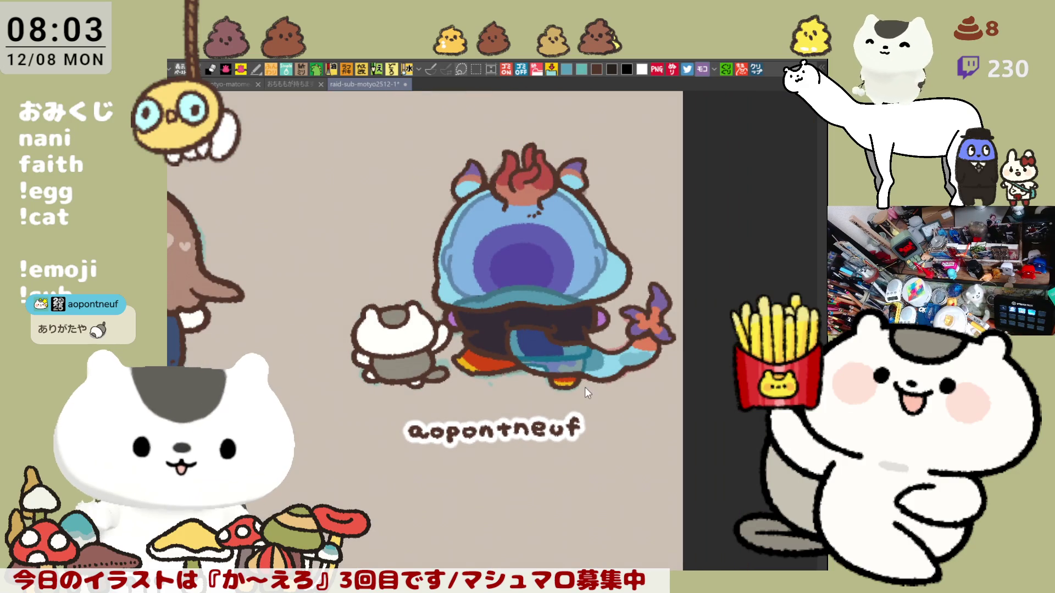
{"action": "left_click_drag", "start_coordinate": [600, 345], "coordinate": [566, 350]}
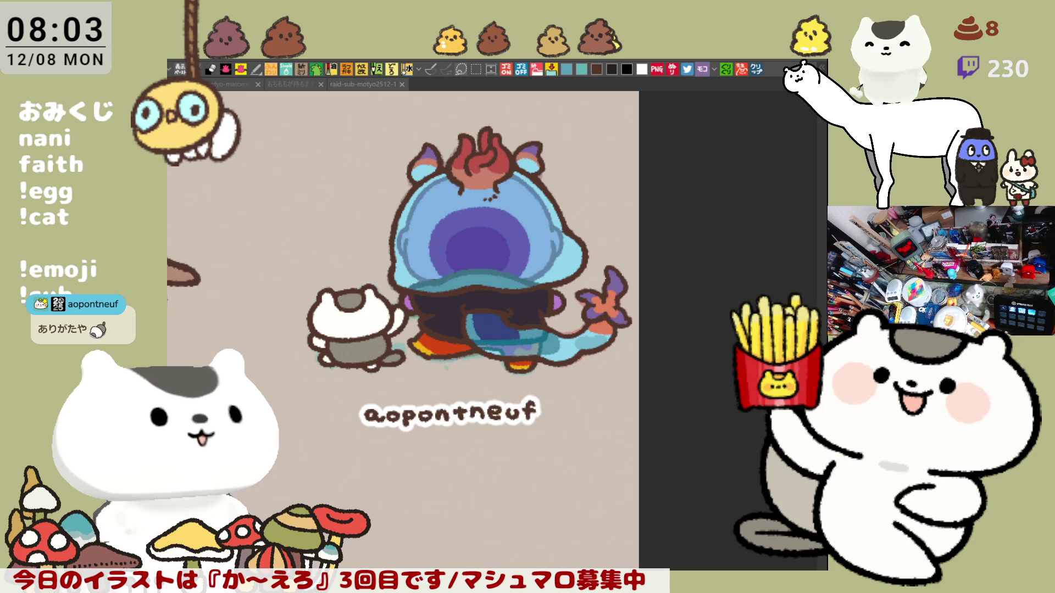
{"action": "scroll", "coordinate": [479, 223], "scroll_direction": "up", "scroll_amount": 2}
{"action": "scroll", "coordinate": [501, 214], "scroll_direction": "up", "scroll_amount": 2}
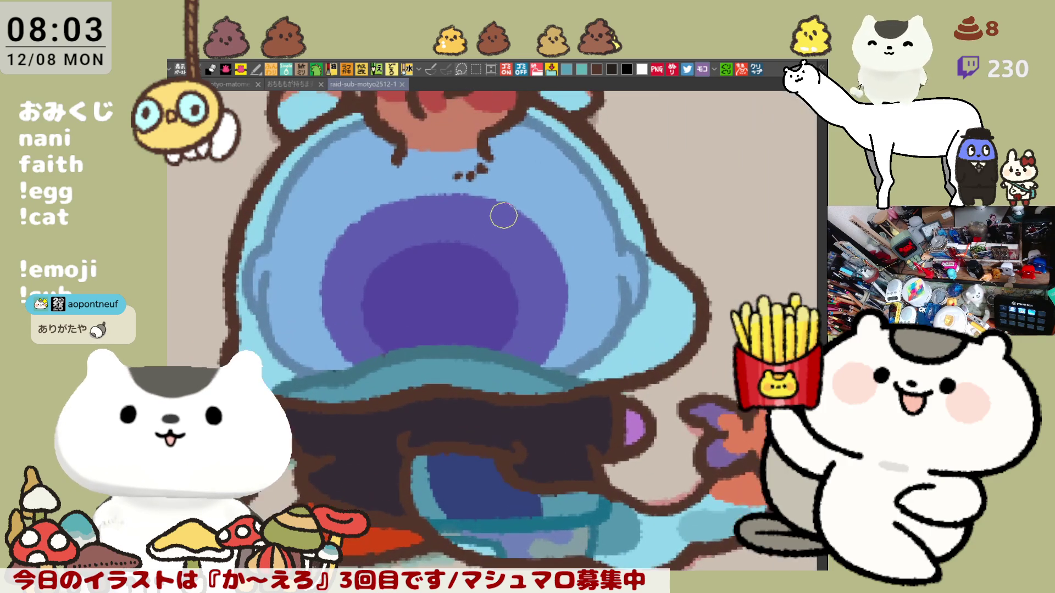
{"action": "scroll", "coordinate": [503, 216], "scroll_direction": "up", "scroll_amount": 3}
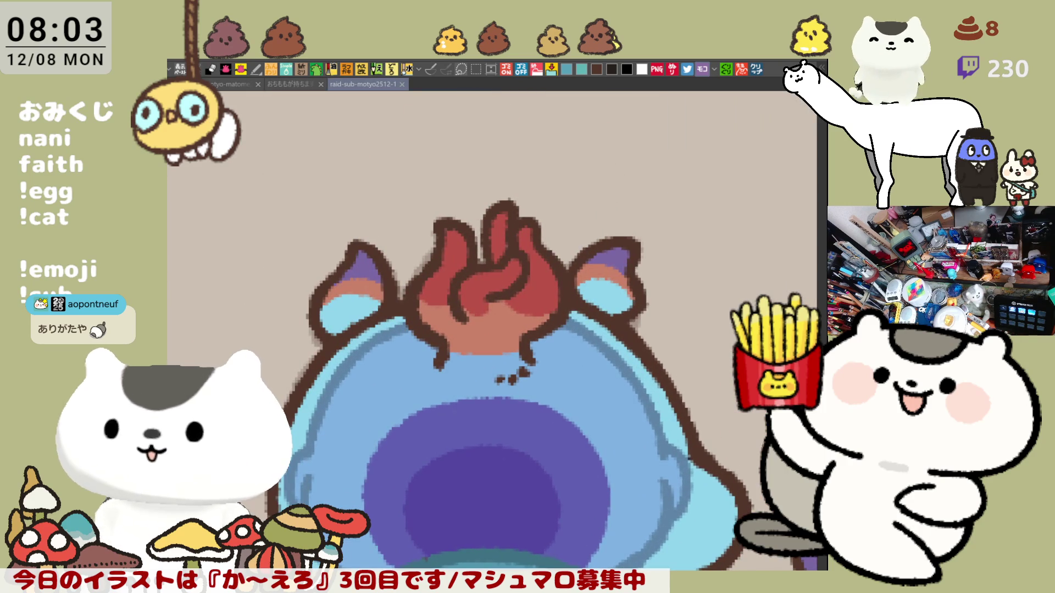
Paint purple on the left hand, fill the head swirl red, and extend the pink band beneath it.
{"action": "left_click_drag", "start_coordinate": [449, 273], "coordinate": [452, 247]}
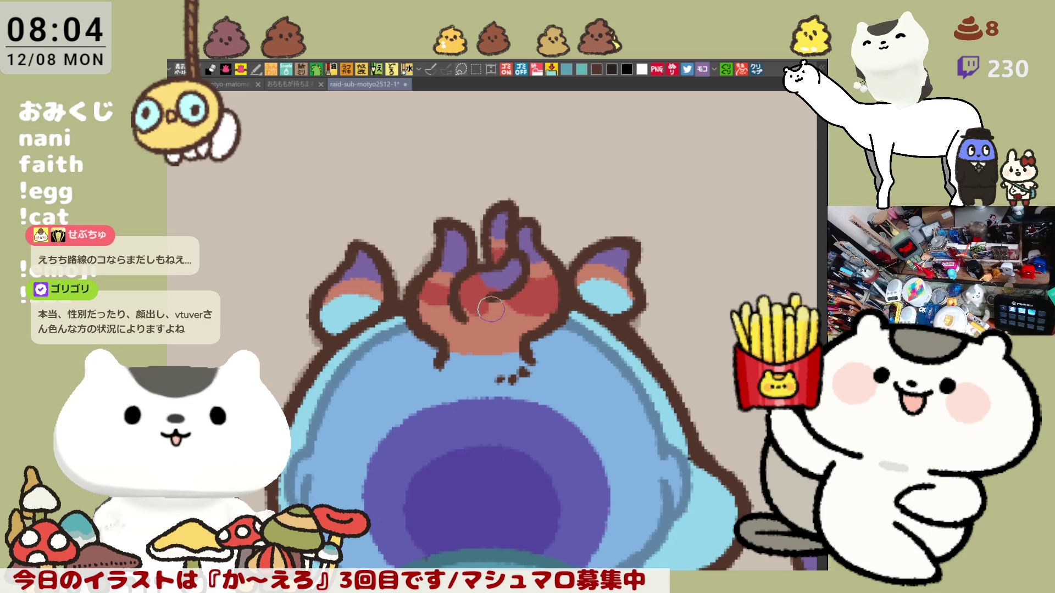
{"action": "mouse_move", "coordinate": [478, 299]}
{"action": "left_mouse_down"}
{"action": "mouse_move", "coordinate": [530, 324]}
{"action": "mouse_move", "coordinate": [445, 330]}
{"action": "mouse_move", "coordinate": [420, 313]}
{"action": "mouse_move", "coordinate": [483, 330]}
{"action": "mouse_move", "coordinate": [503, 303]}
{"action": "left_mouse_up"}
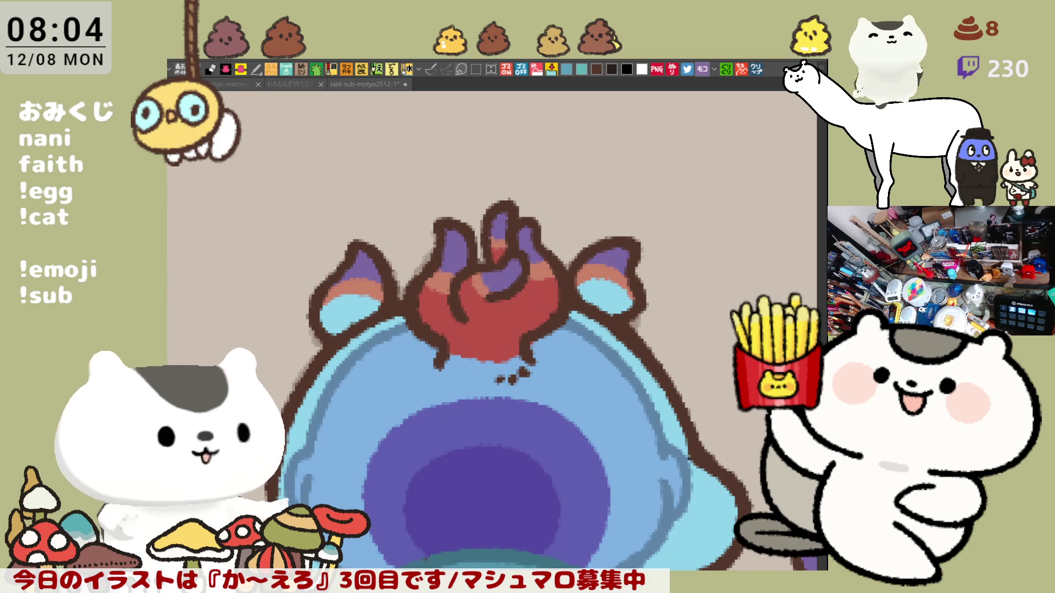
{"action": "left_click_drag", "start_coordinate": [448, 350], "coordinate": [516, 348]}
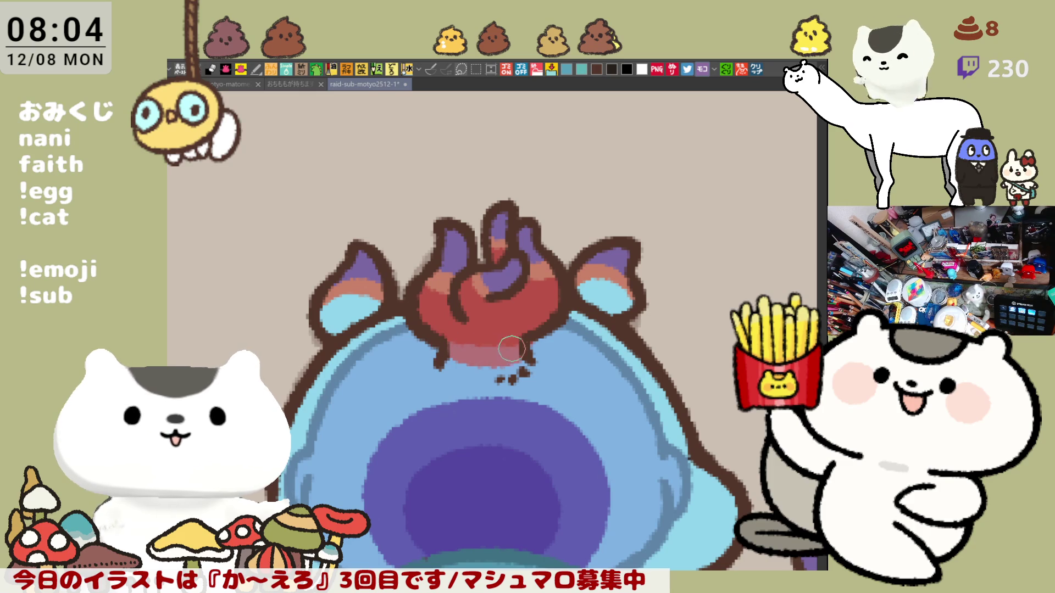
{"action": "left_click_drag", "start_coordinate": [474, 364], "coordinate": [500, 360]}
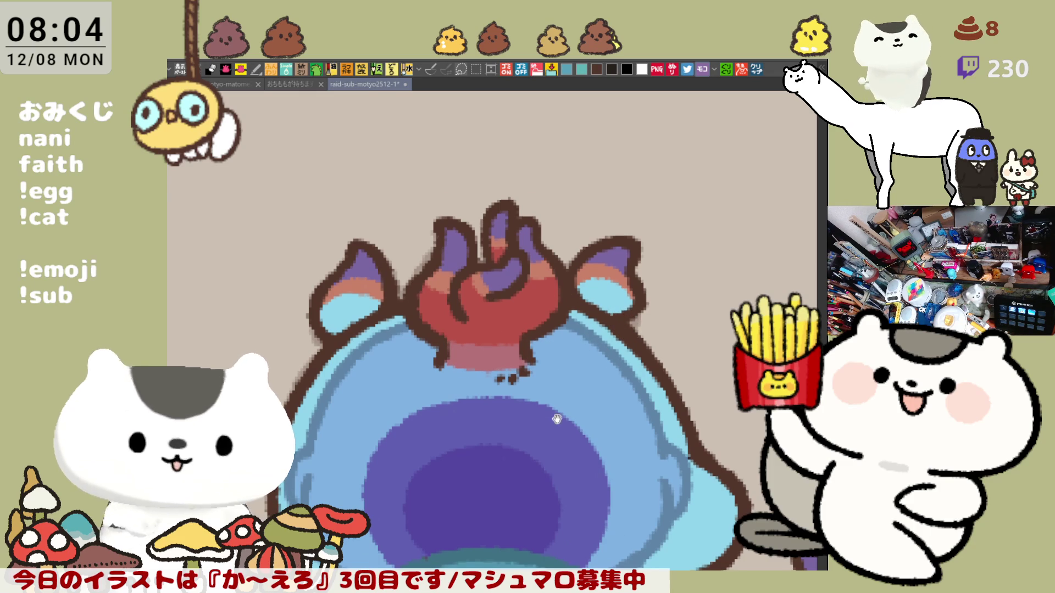
{"action": "scroll", "coordinate": [547, 314], "scroll_direction": "down", "scroll_amount": 3}
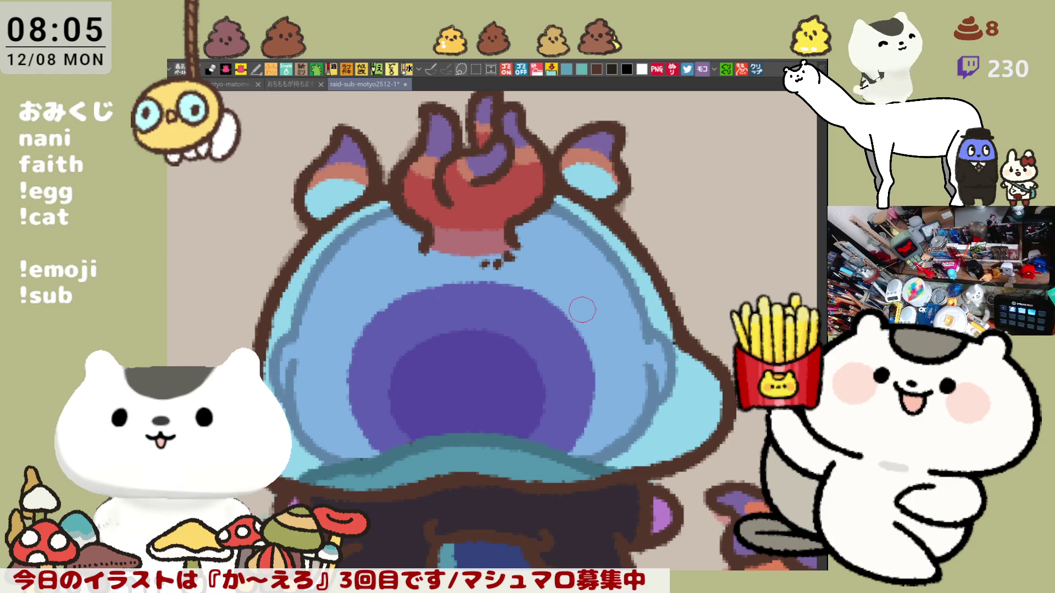
{"action": "scroll", "coordinate": [581, 309], "scroll_direction": "down", "scroll_amount": 4}
{"action": "scroll", "coordinate": [595, 322], "scroll_direction": "down", "scroll_amount": 1}
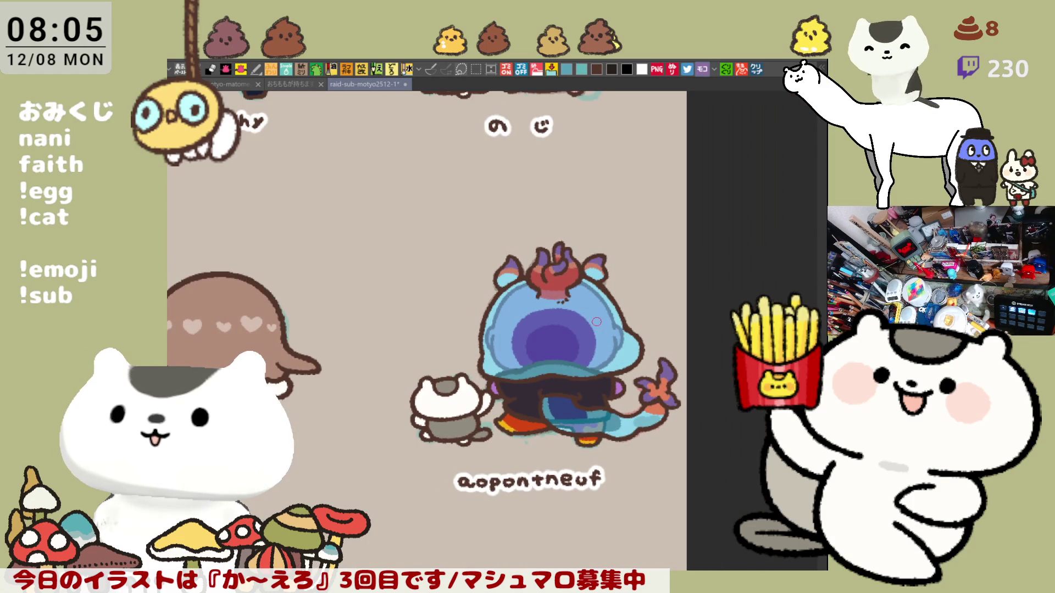
{"action": "scroll", "coordinate": [596, 320], "scroll_direction": "down", "scroll_amount": 1}
{"action": "scroll", "coordinate": [595, 321], "scroll_direction": "down", "scroll_amount": 1}
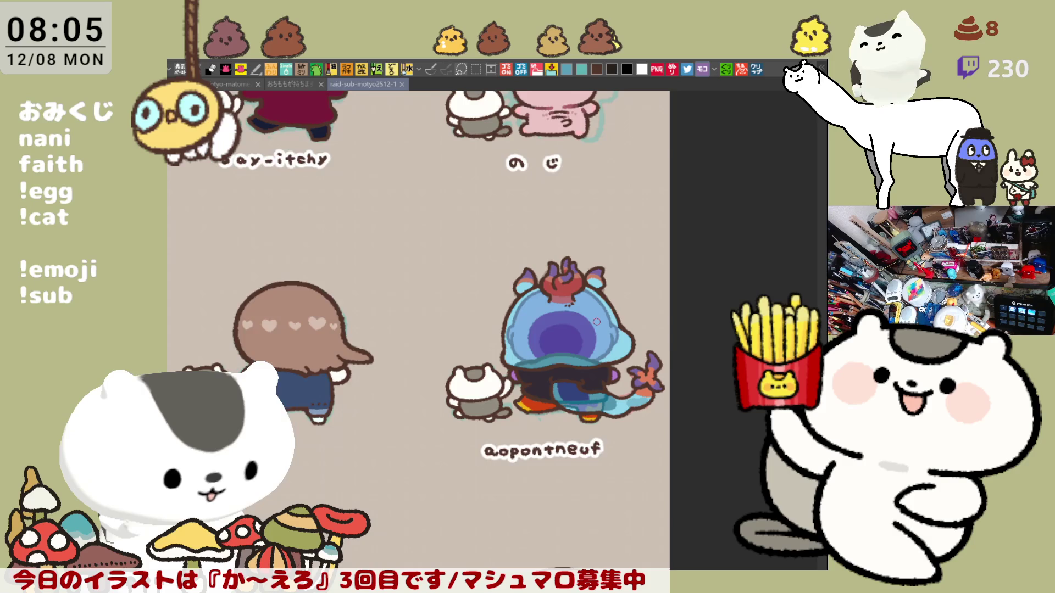
{"action": "scroll", "coordinate": [596, 321], "scroll_direction": "up", "scroll_amount": 1}
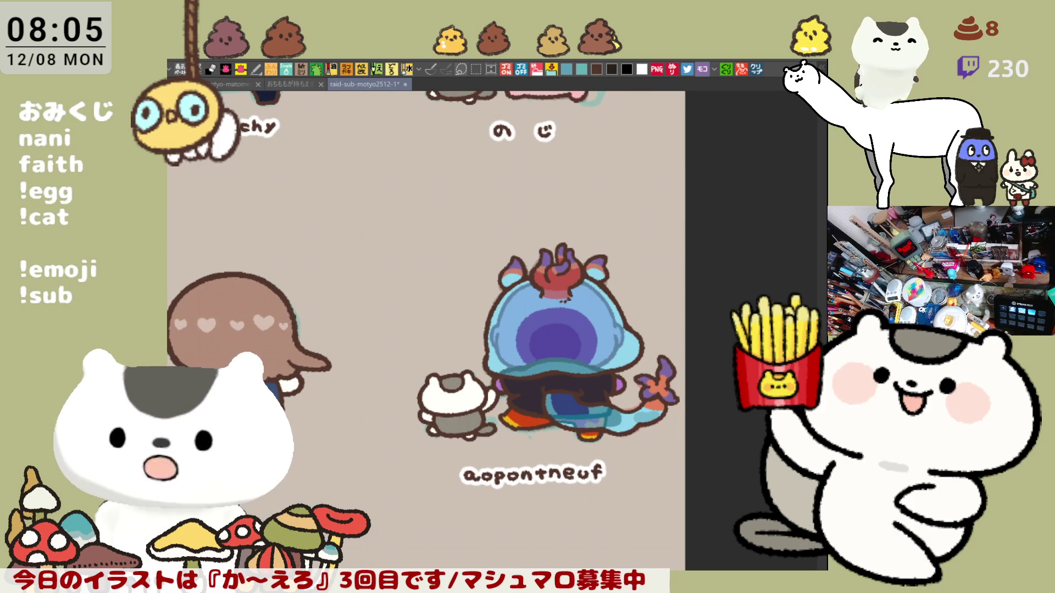
Mark a rectangle selection around the finished character, then clear it.
{"action": "left_click_drag", "start_coordinate": [684, 468], "coordinate": [368, 209]}
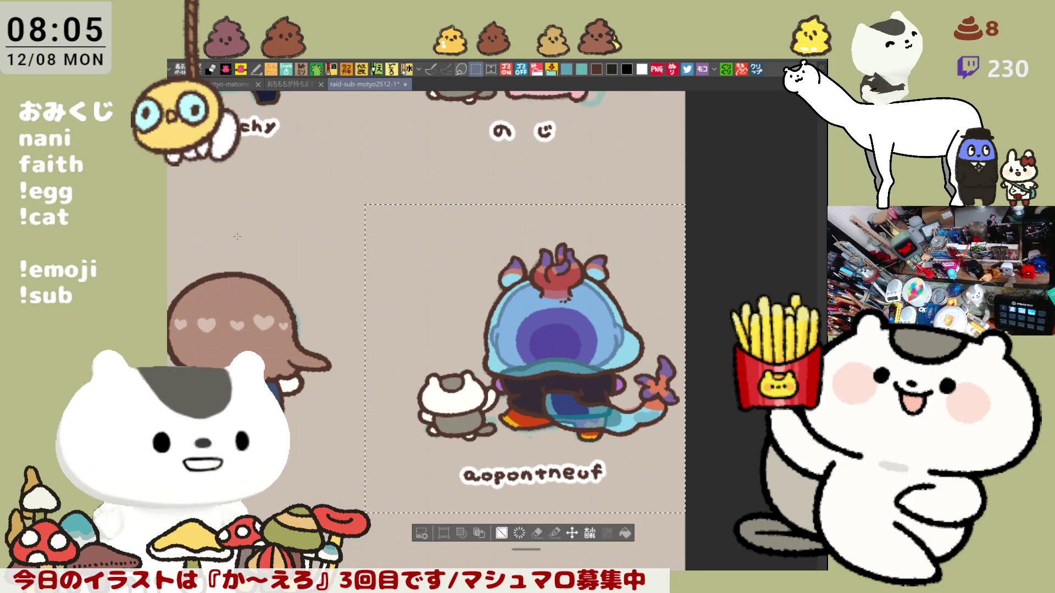
{"action": "key", "text": "ctrl+d"}
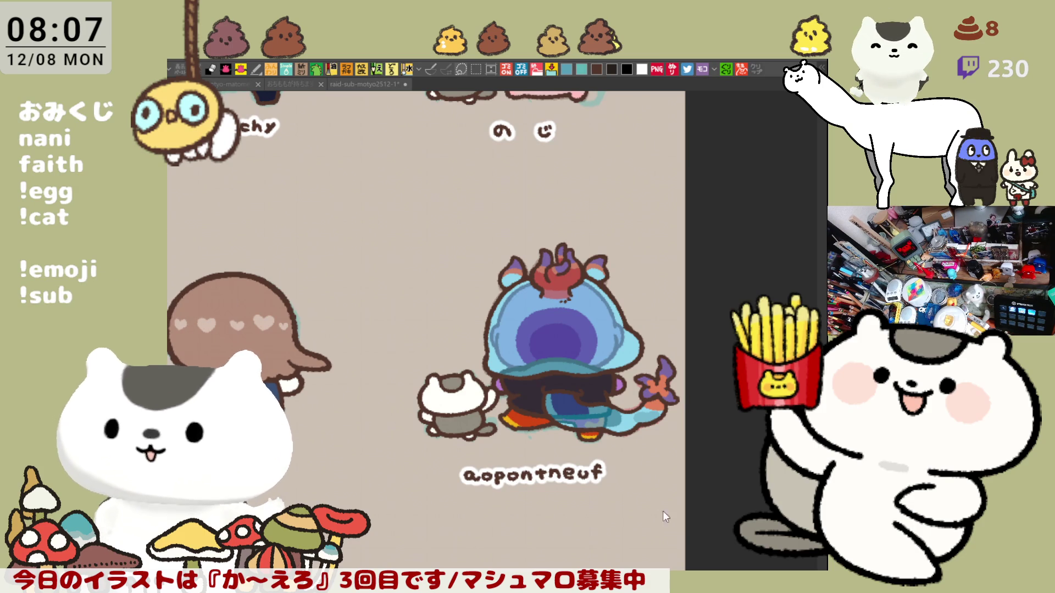
Select the aopontneuf tile area and pan down to the empty tile rows.
{"action": "left_click", "coordinate": [614, 512]}
{"action": "scroll", "coordinate": [614, 503], "scroll_direction": "down", "scroll_amount": 2}
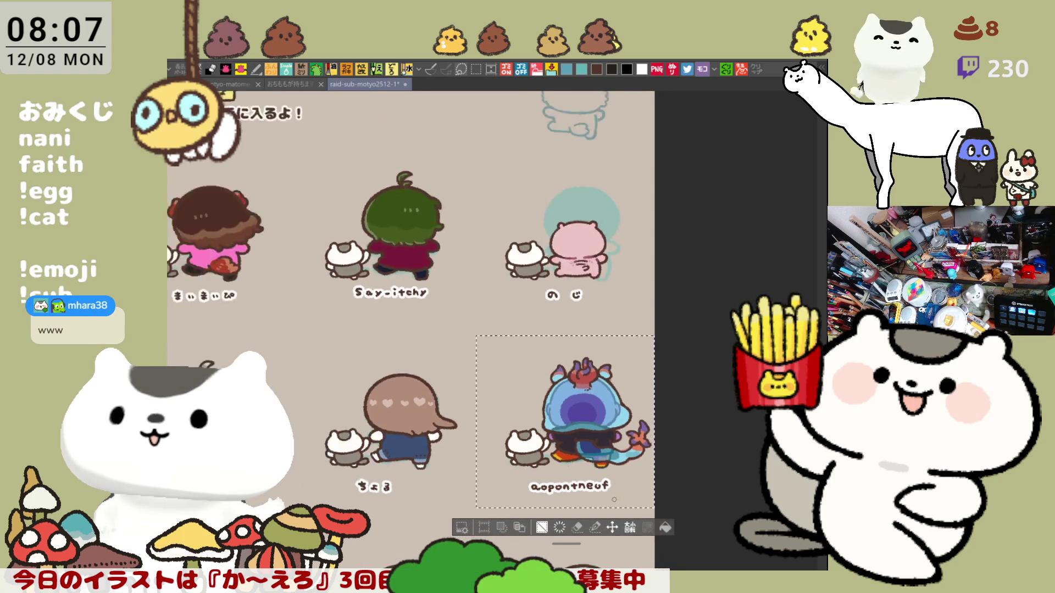
{"action": "scroll", "coordinate": [613, 499], "scroll_direction": "down", "scroll_amount": 1}
{"action": "scroll", "coordinate": [614, 499], "scroll_direction": "down", "scroll_amount": 1}
{"action": "scroll", "coordinate": [434, 442], "scroll_direction": "up", "scroll_amount": 1}
{"action": "mouse_move", "coordinate": [435, 441]}
{"action": "left_mouse_down"}
{"action": "mouse_move", "coordinate": [557, 248]}
{"action": "mouse_move", "coordinate": [585, 251]}
{"action": "left_mouse_up"}
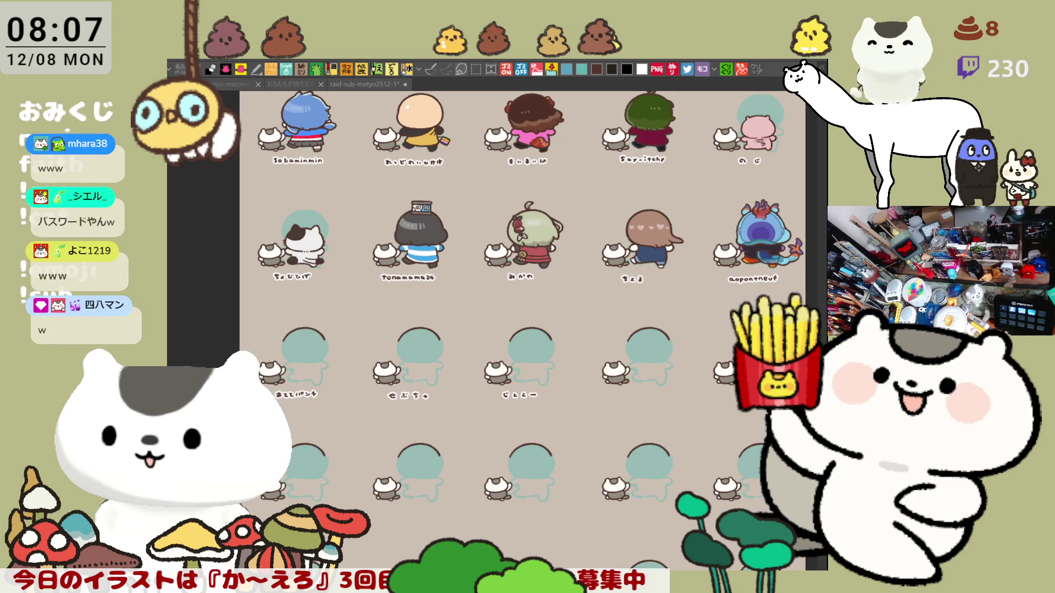
{"action": "scroll", "coordinate": [407, 379], "scroll_direction": "down", "scroll_amount": 2}
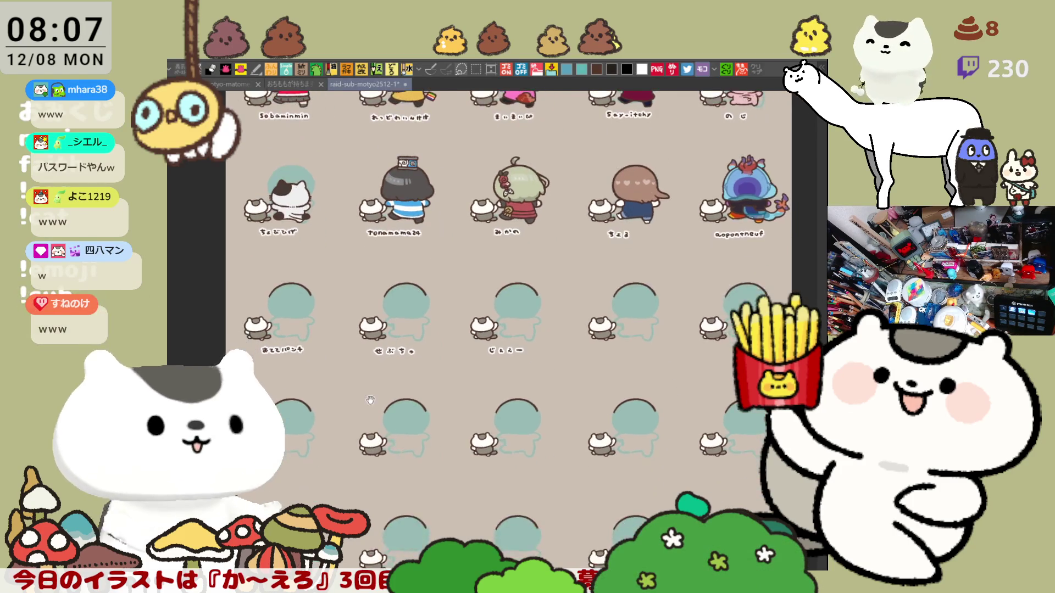
{"action": "scroll", "coordinate": [406, 379], "scroll_direction": "up", "scroll_amount": 2}
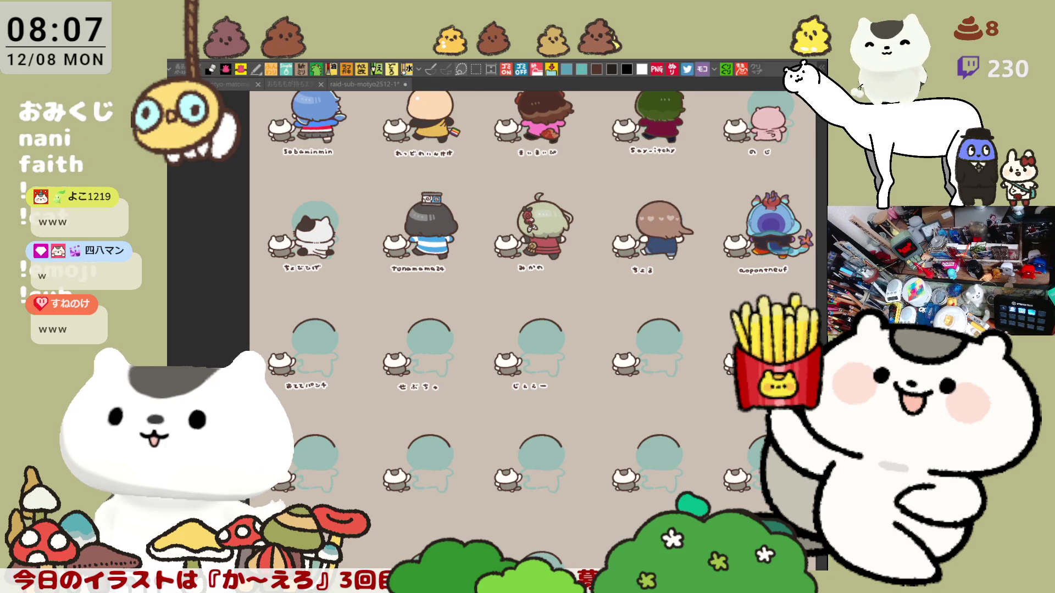
{"action": "scroll", "coordinate": [273, 368], "scroll_direction": "up", "scroll_amount": 1}
{"action": "scroll", "coordinate": [273, 368], "scroll_direction": "up", "scroll_amount": 1}
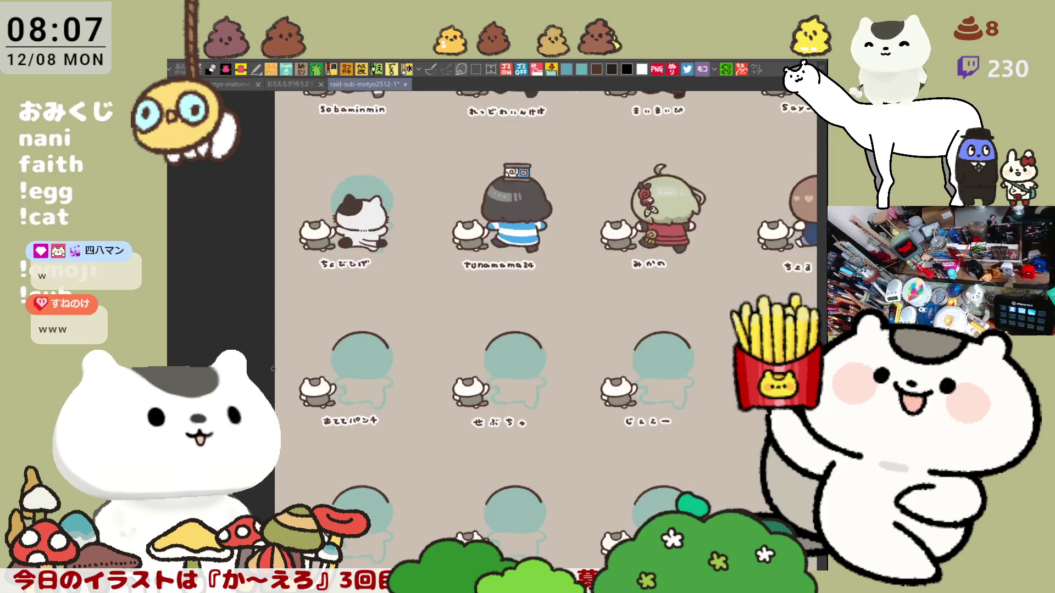
{"action": "scroll", "coordinate": [273, 369], "scroll_direction": "up", "scroll_amount": 1}
{"action": "scroll", "coordinate": [297, 363], "scroll_direction": "up", "scroll_amount": 1}
{"action": "scroll", "coordinate": [317, 359], "scroll_direction": "up", "scroll_amount": 1}
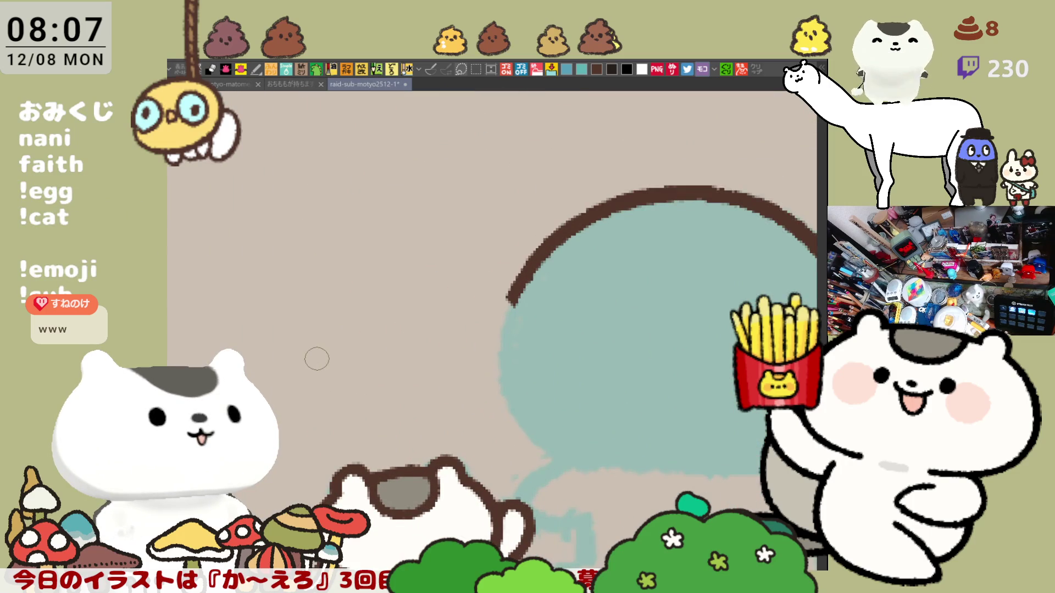
{"action": "scroll", "coordinate": [316, 358], "scroll_direction": "down", "scroll_amount": 1}
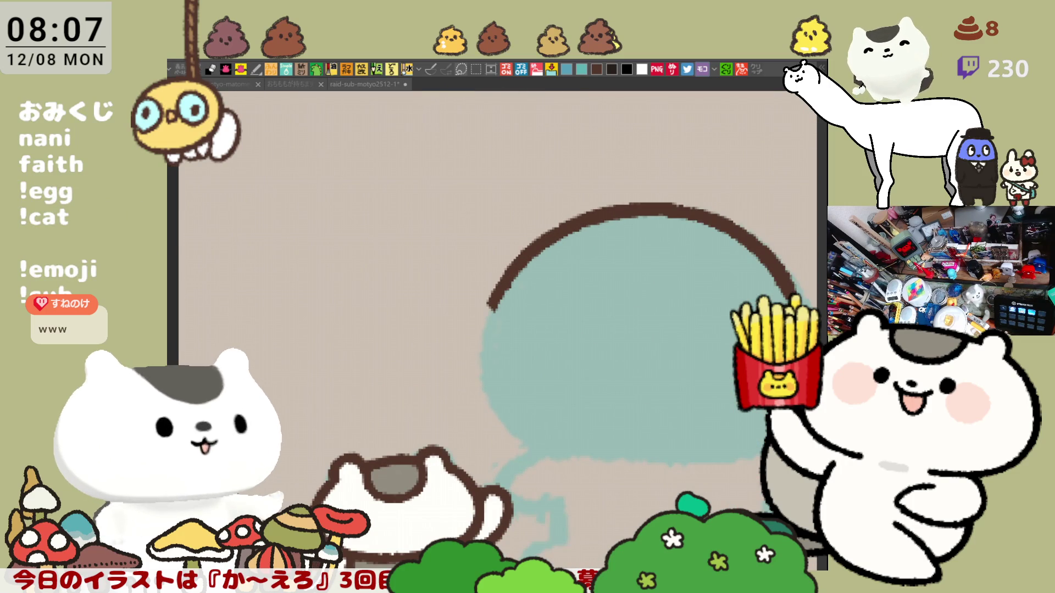
Centre the next empty tile's teal head in view.
{"action": "left_click_drag", "start_coordinate": [556, 420], "coordinate": [437, 371]}
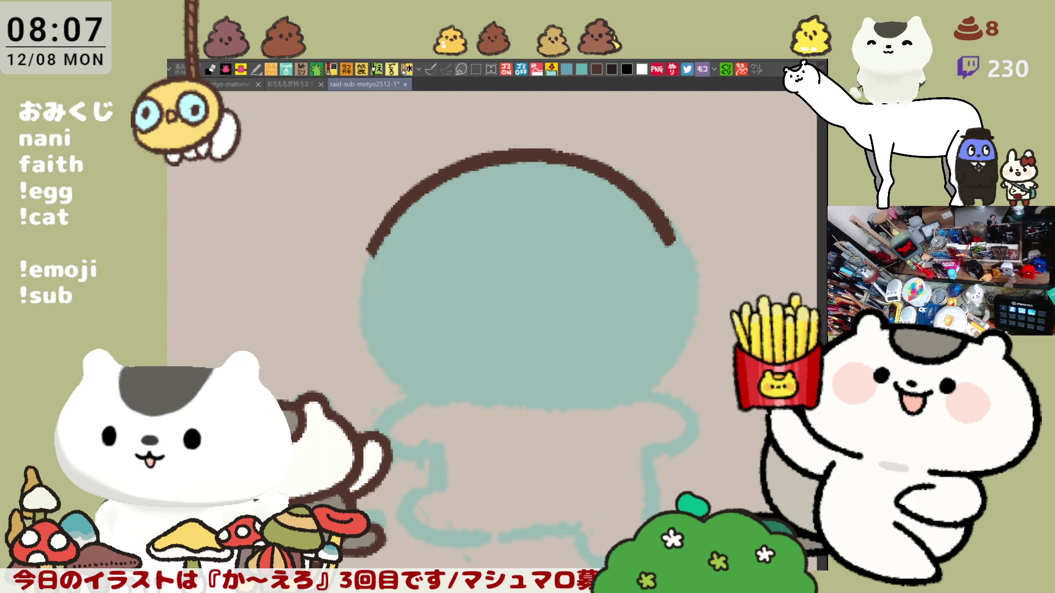
{"action": "left_click_drag", "start_coordinate": [527, 329], "coordinate": [482, 379]}
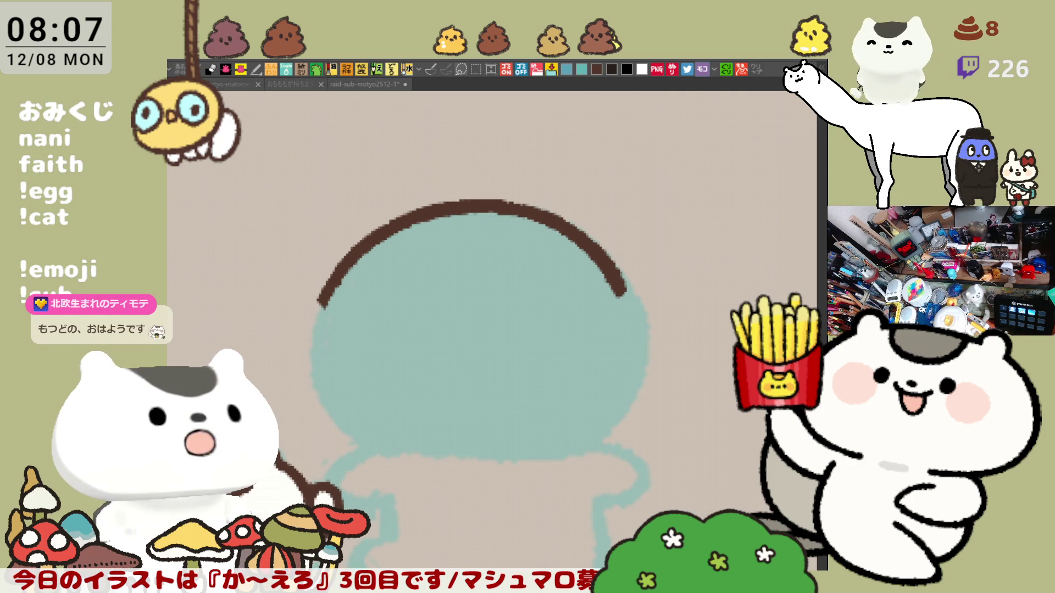
{"action": "left_click_drag", "start_coordinate": [397, 232], "coordinate": [440, 279]}
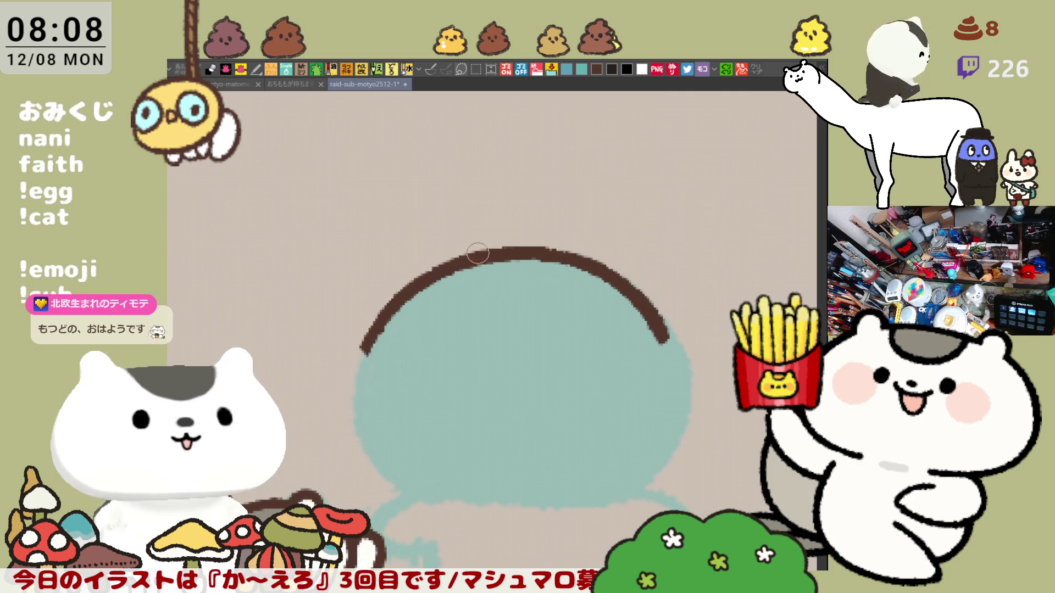
Sketch the left and right cat ears above the head, retrying strokes until they sit right.
{"action": "left_click_drag", "start_coordinate": [375, 317], "coordinate": [465, 228]}
{"action": "key", "text": "ctrl+z"}
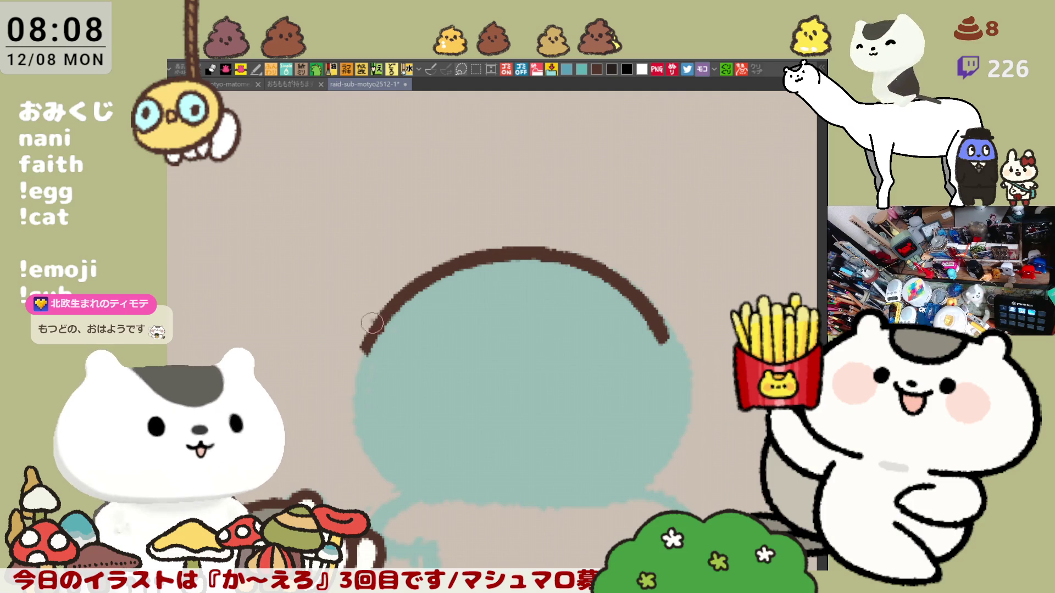
{"action": "left_click_drag", "start_coordinate": [365, 330], "coordinate": [469, 253]}
{"action": "left_click_drag", "start_coordinate": [567, 256], "coordinate": [671, 318]}
{"action": "key", "text": "ctrl+z"}
{"action": "left_click_drag", "start_coordinate": [560, 258], "coordinate": [669, 323]}
{"action": "key", "text": "ctrl+z"}
{"action": "left_click_drag", "start_coordinate": [564, 257], "coordinate": [668, 329]}
{"action": "key", "text": "ctrl+z"}
{"action": "left_click_drag", "start_coordinate": [565, 257], "coordinate": [670, 330]}
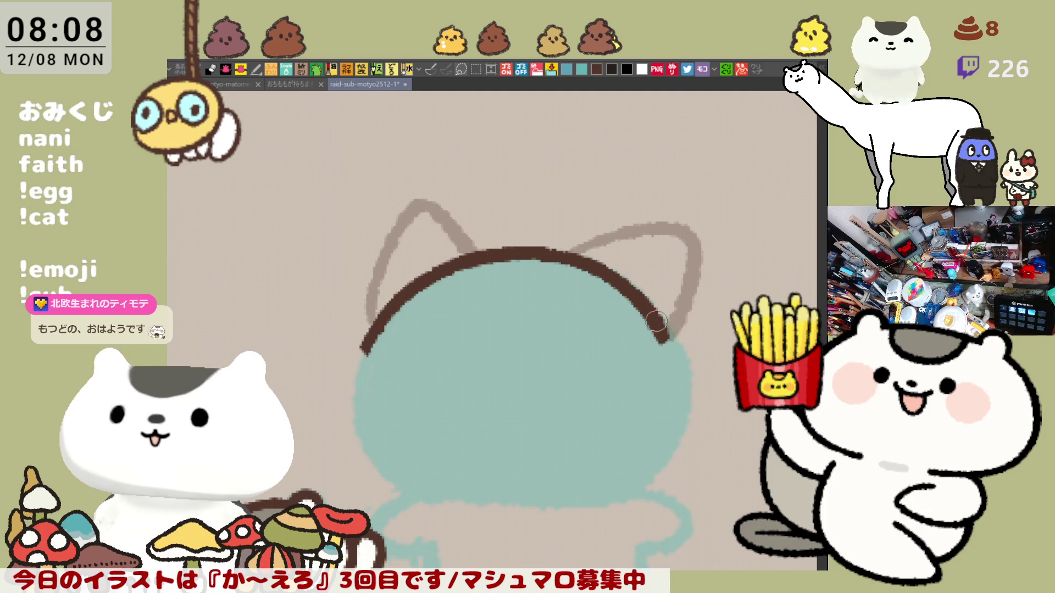
{"action": "scroll", "coordinate": [593, 291], "scroll_direction": "down", "scroll_amount": 3}
{"action": "scroll", "coordinate": [592, 291], "scroll_direction": "down", "scroll_amount": 1}
Try left-side and bottom body outline strokes, undoing each, and shift the view to the head's right edge.
{"action": "left_click_drag", "start_coordinate": [383, 216], "coordinate": [404, 402]}
{"action": "key", "text": "ctrl+z"}
{"action": "left_click_drag", "start_coordinate": [385, 220], "coordinate": [517, 398]}
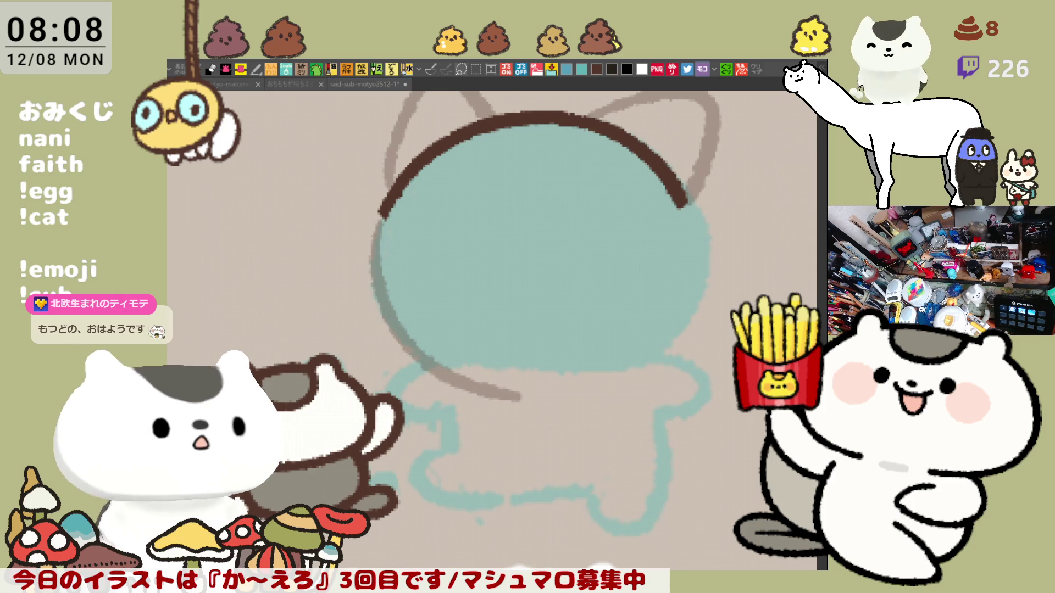
{"action": "key", "text": "ctrl+z"}
{"action": "mouse_move", "coordinate": [383, 217]}
{"action": "left_mouse_down"}
{"action": "mouse_move", "coordinate": [371, 242]}
{"action": "mouse_move", "coordinate": [505, 404]}
{"action": "mouse_move", "coordinate": [596, 431]}
{"action": "left_mouse_up"}
{"action": "key", "text": "ctrl+z"}
{"action": "mouse_move", "coordinate": [497, 401]}
{"action": "left_mouse_down"}
{"action": "mouse_move", "coordinate": [573, 430]}
{"action": "mouse_move", "coordinate": [657, 418]}
{"action": "left_mouse_up"}
{"action": "key", "text": "ctrl+z"}
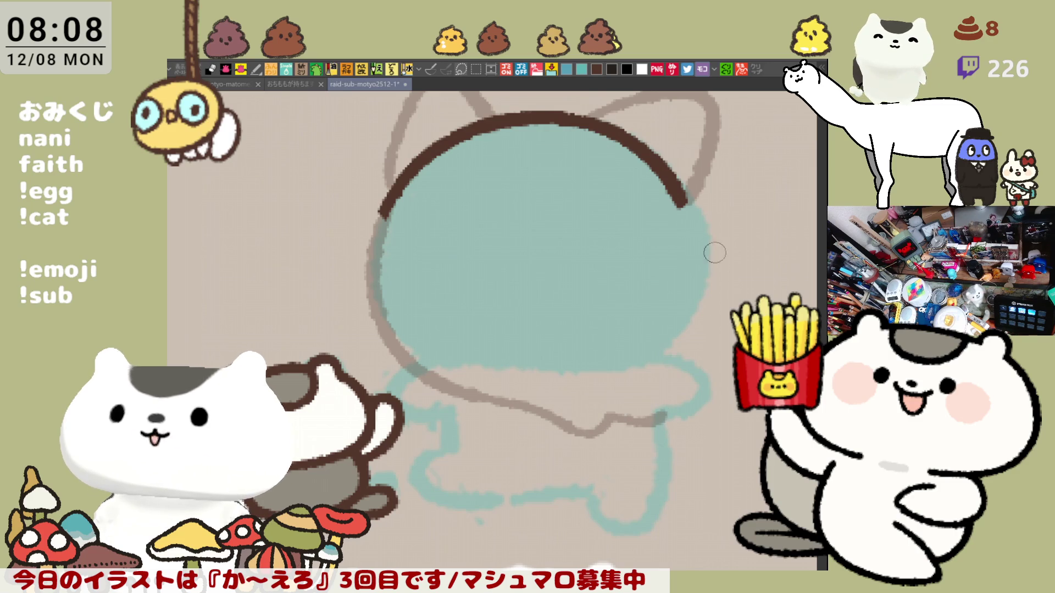
{"action": "left_click_drag", "start_coordinate": [714, 253], "coordinate": [624, 259]}
{"action": "left_click_drag", "start_coordinate": [595, 216], "coordinate": [616, 298]}
{"action": "key", "text": "ctrl+z"}
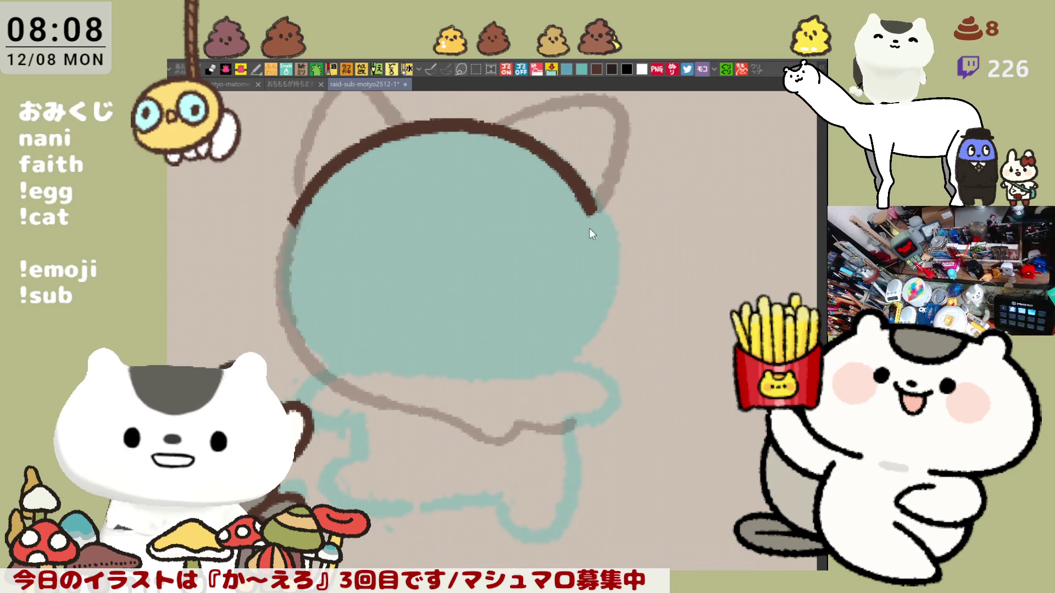
Taper the head arc's right end and extend it down the right side with retried strokes.
{"action": "mouse_move", "coordinate": [577, 171]}
{"action": "left_mouse_down"}
{"action": "mouse_move", "coordinate": [568, 191]}
{"action": "mouse_move", "coordinate": [587, 211]}
{"action": "left_mouse_up"}
{"action": "mouse_move", "coordinate": [533, 159]}
{"action": "left_mouse_down"}
{"action": "mouse_move", "coordinate": [573, 191]}
{"action": "mouse_move", "coordinate": [581, 183]}
{"action": "mouse_move", "coordinate": [606, 219]}
{"action": "left_mouse_up"}
{"action": "key", "text": "ctrl+z"}
{"action": "left_click_drag", "start_coordinate": [527, 138], "coordinate": [609, 227]}
{"action": "key", "text": "ctrl+z"}
{"action": "mouse_move", "coordinate": [565, 169]}
{"action": "left_mouse_down"}
{"action": "mouse_move", "coordinate": [593, 198]}
{"action": "mouse_move", "coordinate": [618, 268]}
{"action": "mouse_move", "coordinate": [610, 327]}
{"action": "left_mouse_up"}
{"action": "key", "text": "ctrl+z"}
{"action": "left_click_drag", "start_coordinate": [614, 251], "coordinate": [591, 345]}
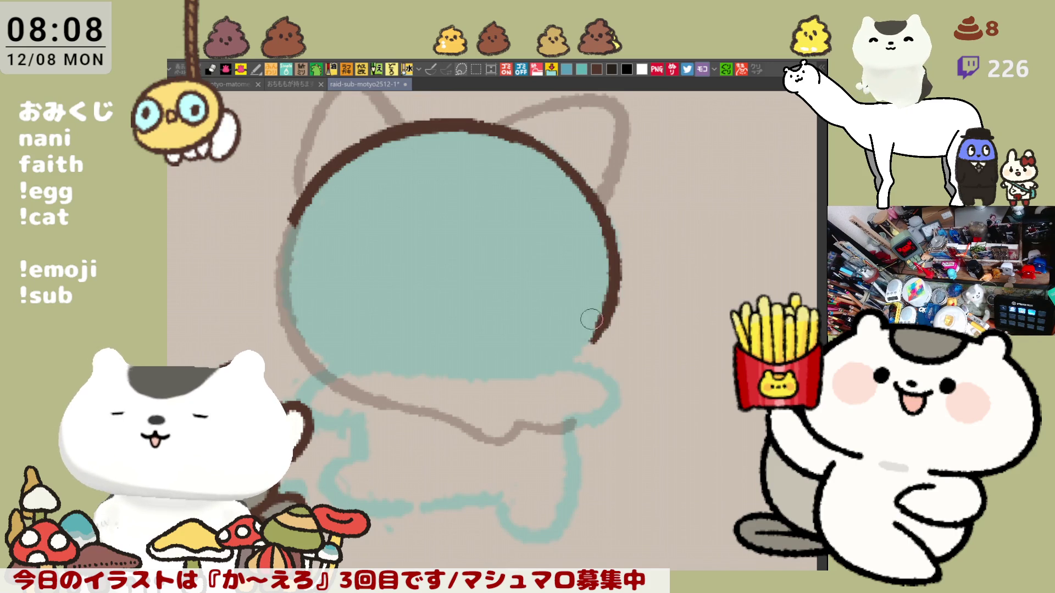
{"action": "key", "text": "ctrl+z"}
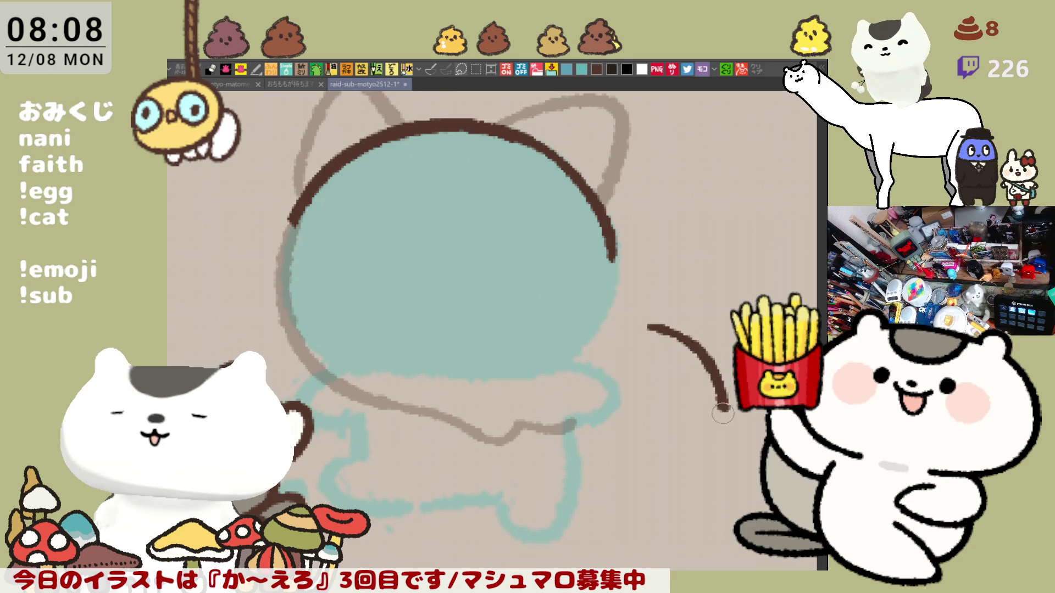
Draw a thin brown contour down to the body and close the gap in the bottom outline.
{"action": "left_click_drag", "start_coordinate": [614, 262], "coordinate": [635, 319]}
{"action": "key", "text": "ctrl+z"}
{"action": "left_click_drag", "start_coordinate": [615, 259], "coordinate": [714, 379]}
{"action": "key", "text": "ctrl+z"}
{"action": "mouse_move", "coordinate": [646, 309]}
{"action": "left_mouse_down"}
{"action": "mouse_move", "coordinate": [712, 377]}
{"action": "mouse_move", "coordinate": [652, 414]}
{"action": "left_mouse_up"}
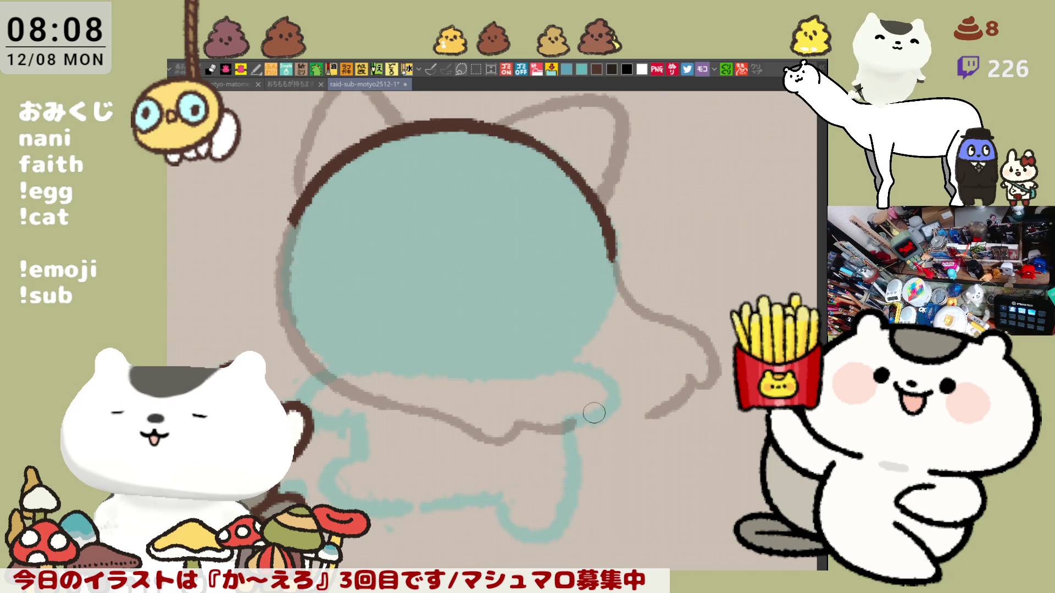
{"action": "left_click_drag", "start_coordinate": [567, 422], "coordinate": [651, 407]}
{"action": "left_click_drag", "start_coordinate": [568, 422], "coordinate": [650, 409]}
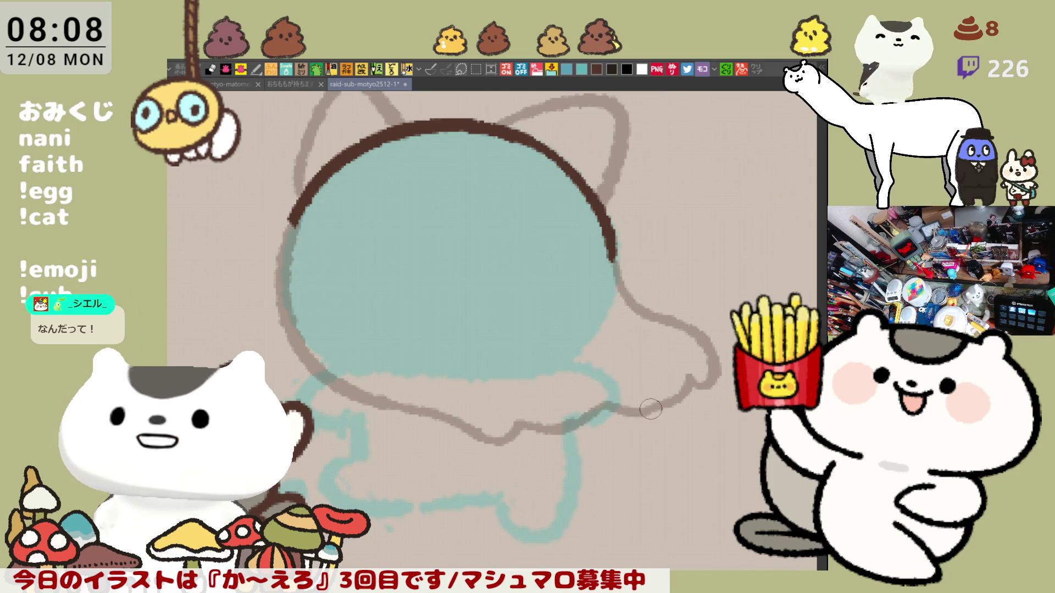
{"action": "scroll", "coordinate": [578, 396], "scroll_direction": "left", "scroll_amount": 5}
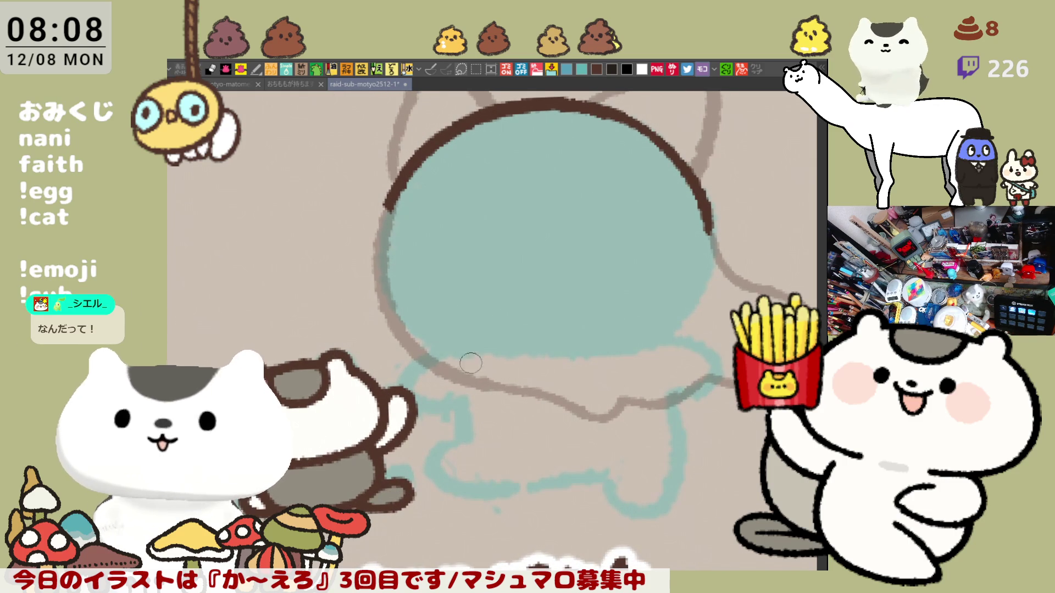
Trace the lower-left body outline and draw a brown line across the lower body.
{"action": "left_click_drag", "start_coordinate": [412, 356], "coordinate": [462, 412]}
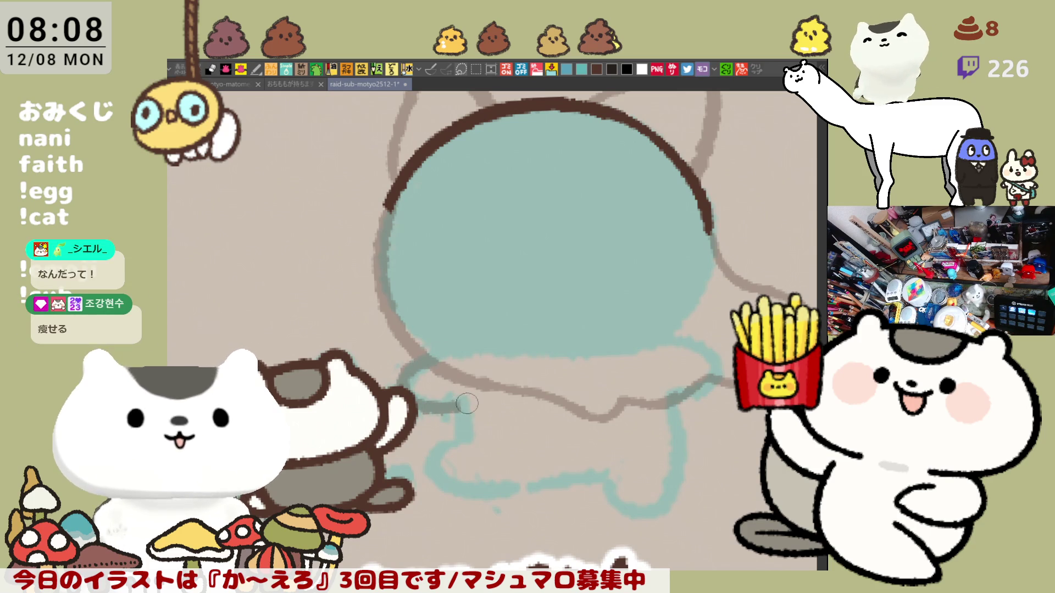
{"action": "left_click_drag", "start_coordinate": [467, 402], "coordinate": [462, 432]}
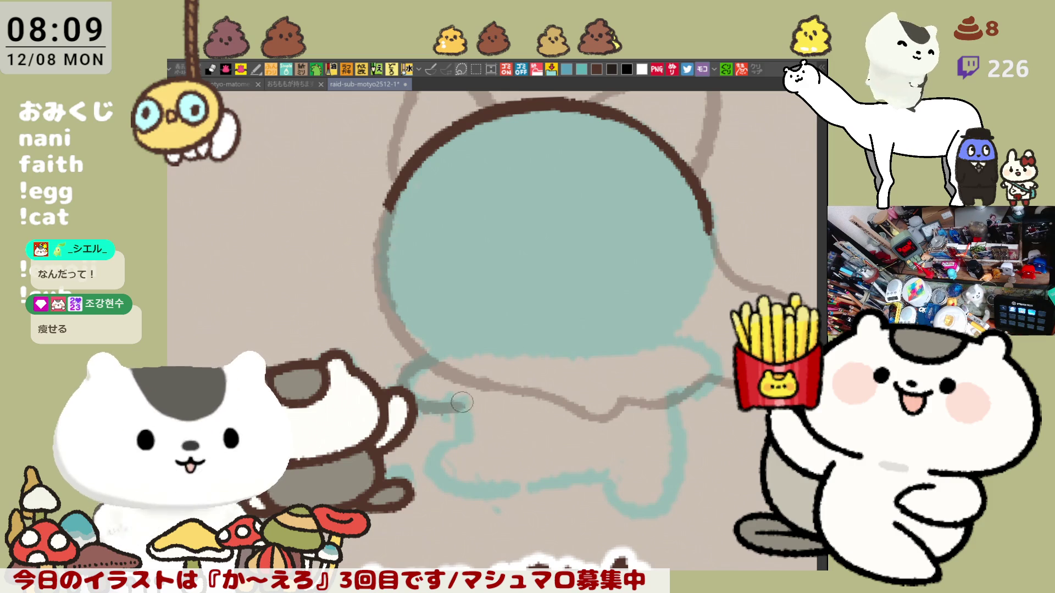
{"action": "mouse_move", "coordinate": [461, 400]}
{"action": "left_mouse_down"}
{"action": "mouse_move", "coordinate": [617, 429]}
{"action": "mouse_move", "coordinate": [673, 420]}
{"action": "left_mouse_up"}
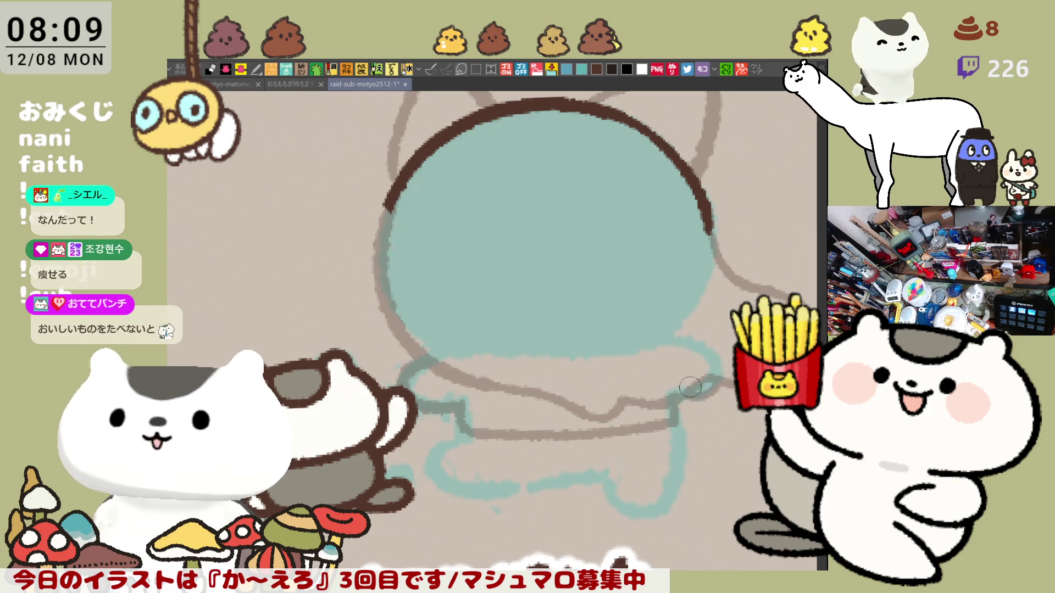
Add a second brown horizontal line below and try curving it down at the left.
{"action": "left_click_drag", "start_coordinate": [643, 454], "coordinate": [607, 400]}
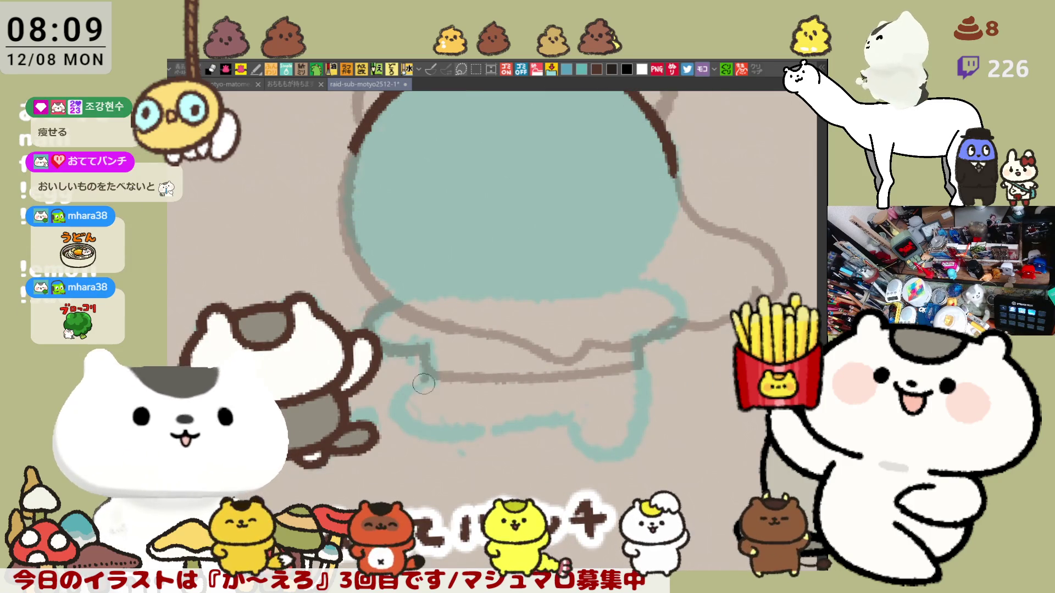
{"action": "left_click_drag", "start_coordinate": [433, 392], "coordinate": [651, 392]}
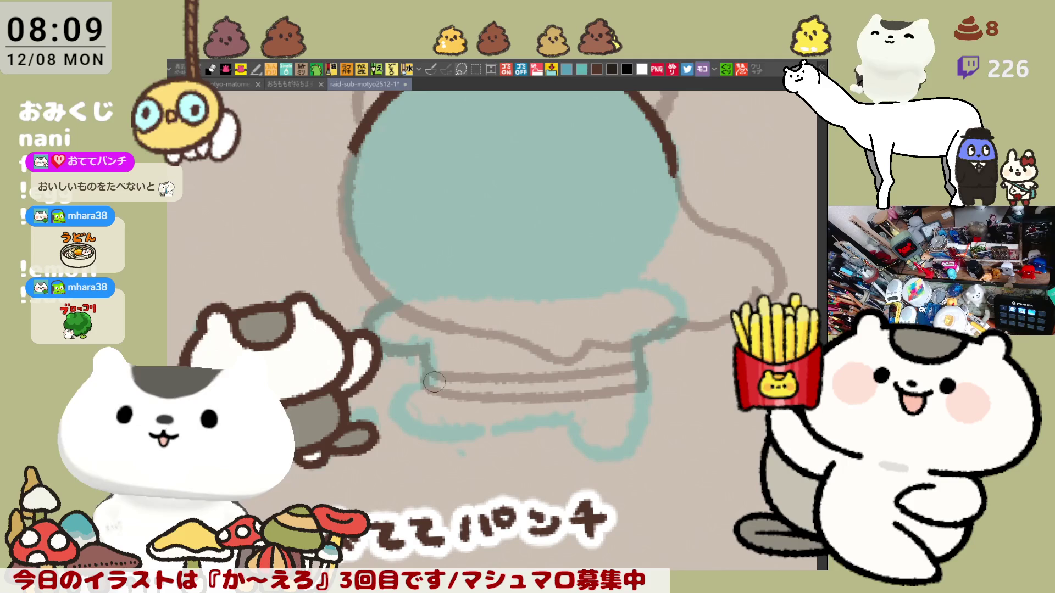
{"action": "mouse_move", "coordinate": [429, 378]}
{"action": "left_mouse_down"}
{"action": "mouse_move", "coordinate": [402, 380]}
{"action": "mouse_move", "coordinate": [445, 425]}
{"action": "mouse_move", "coordinate": [542, 426]}
{"action": "left_mouse_up"}
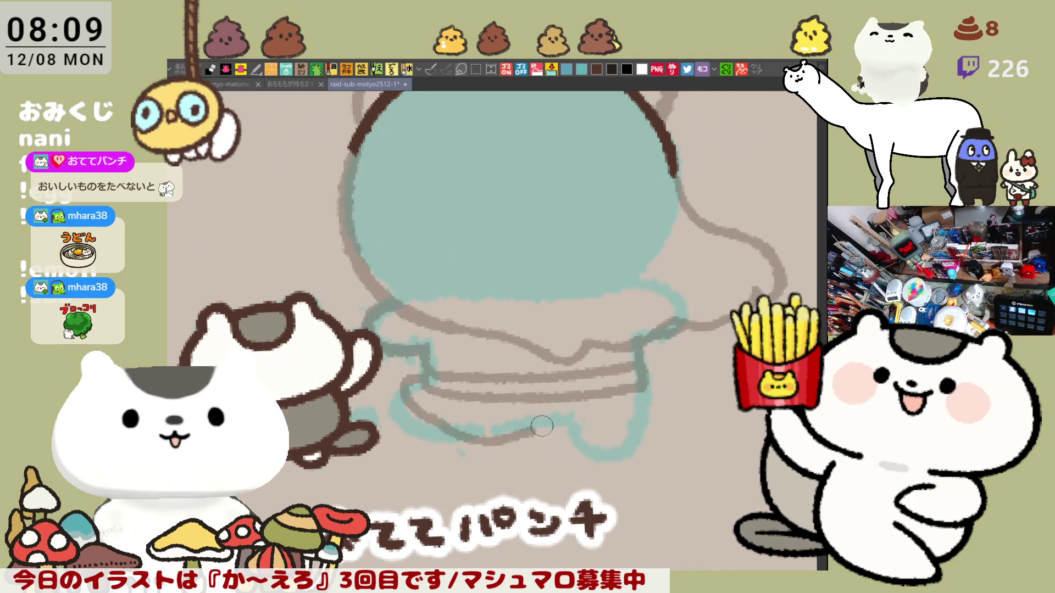
{"action": "key", "text": "ctrl+z"}
Redraw the brown stroke along the figure's bottom, retrying until it spans from the left.
{"action": "left_click_drag", "start_coordinate": [472, 426], "coordinate": [618, 416]}
{"action": "key", "text": "ctrl+z"}
{"action": "mouse_move", "coordinate": [429, 416]}
{"action": "left_mouse_down"}
{"action": "mouse_move", "coordinate": [499, 438]}
{"action": "mouse_move", "coordinate": [616, 421]}
{"action": "left_mouse_up"}
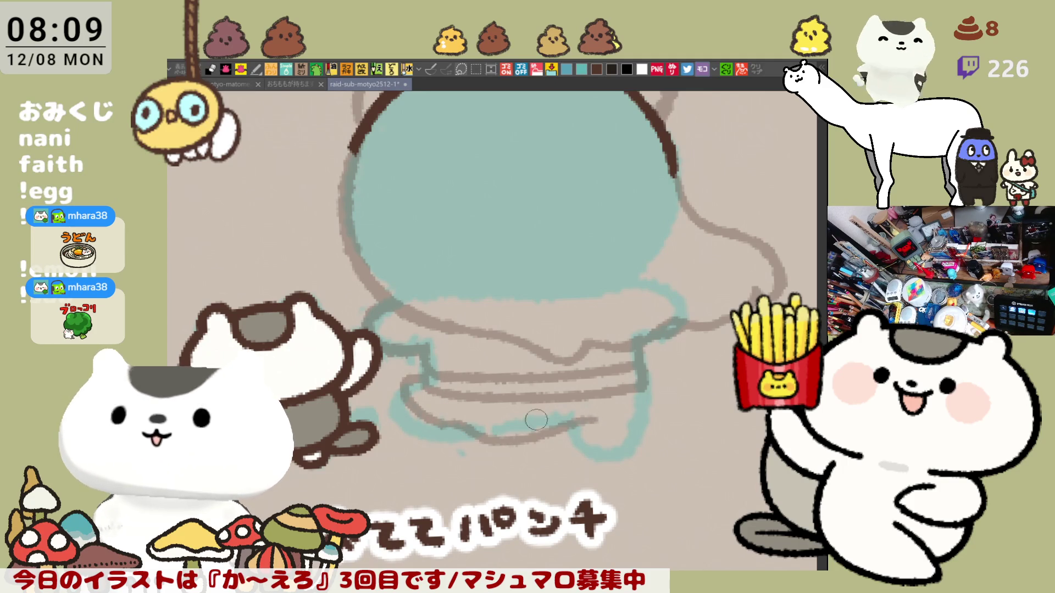
{"action": "key", "text": "ctrl+z"}
{"action": "mouse_move", "coordinate": [429, 417]}
{"action": "left_mouse_down"}
{"action": "mouse_move", "coordinate": [498, 437]}
{"action": "mouse_move", "coordinate": [631, 421]}
{"action": "left_mouse_up"}
{"action": "key", "text": "ctrl+z"}
{"action": "left_click_drag", "start_coordinate": [437, 415], "coordinate": [635, 421]}
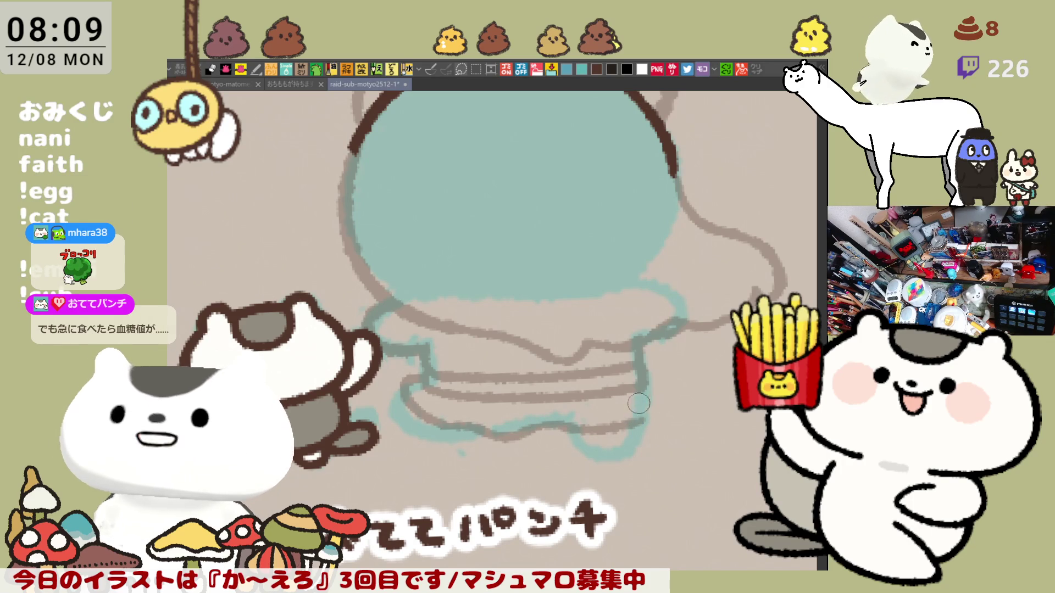
{"action": "left_click_drag", "start_coordinate": [527, 427], "coordinate": [649, 418]}
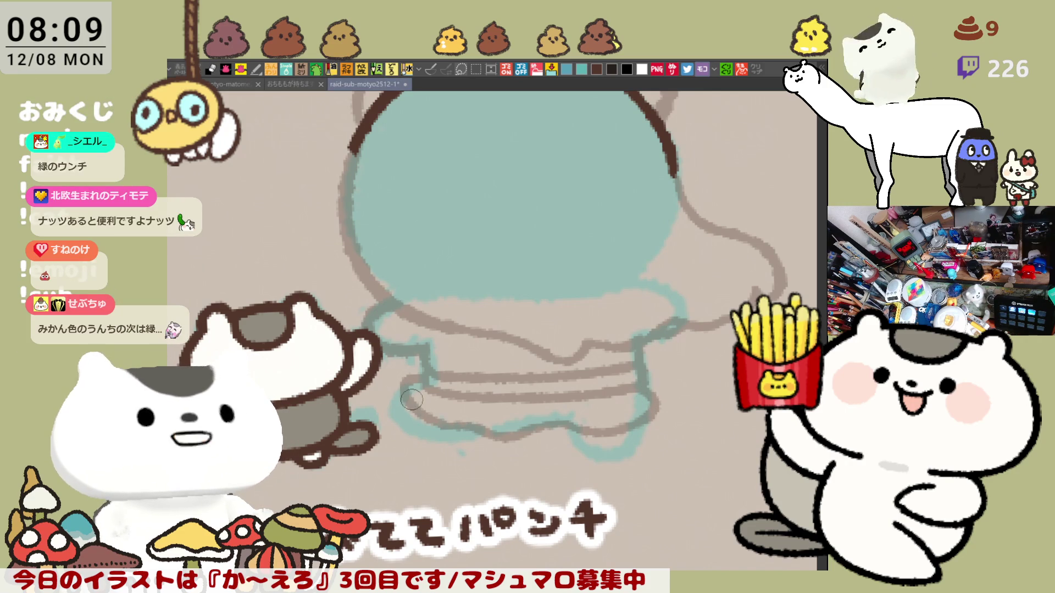
{"action": "left_click_drag", "start_coordinate": [393, 409], "coordinate": [431, 435]}
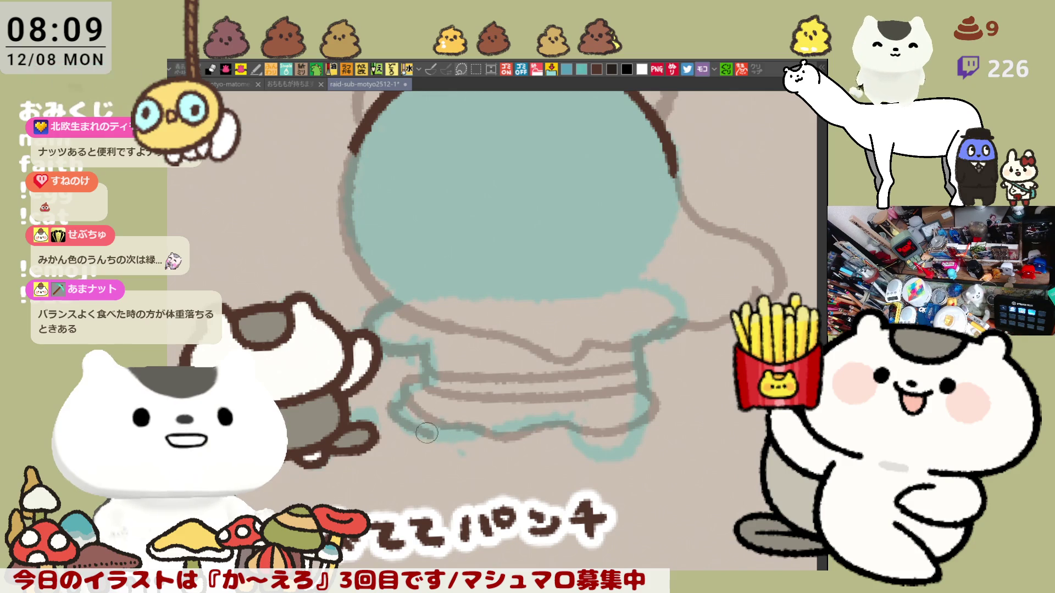
Extend and darken the teal outline along the figure's lower edge.
{"action": "left_click_drag", "start_coordinate": [448, 436], "coordinate": [475, 432]}
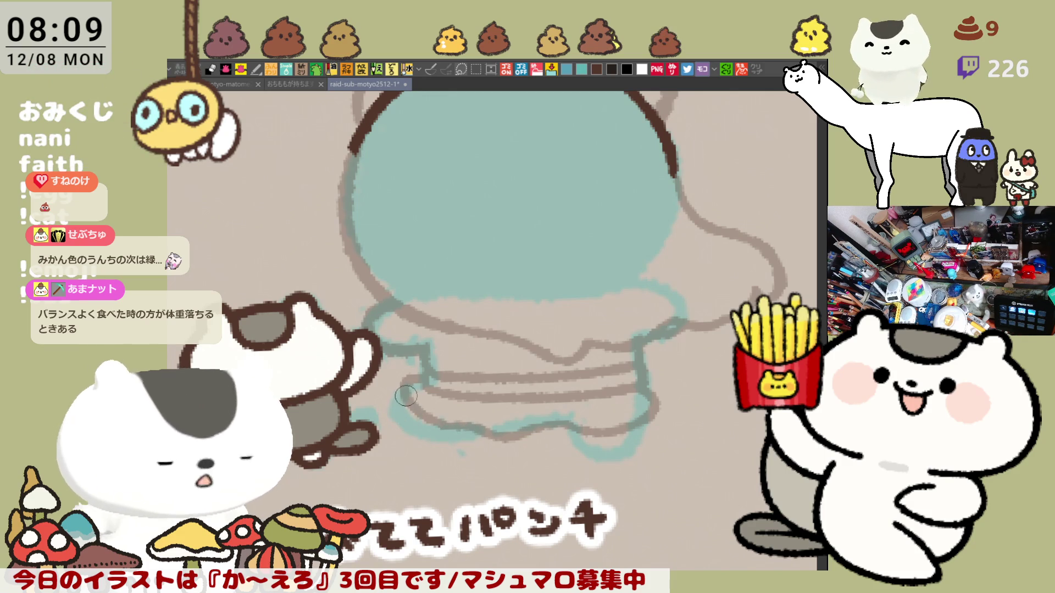
{"action": "left_click_drag", "start_coordinate": [390, 402], "coordinate": [466, 435]}
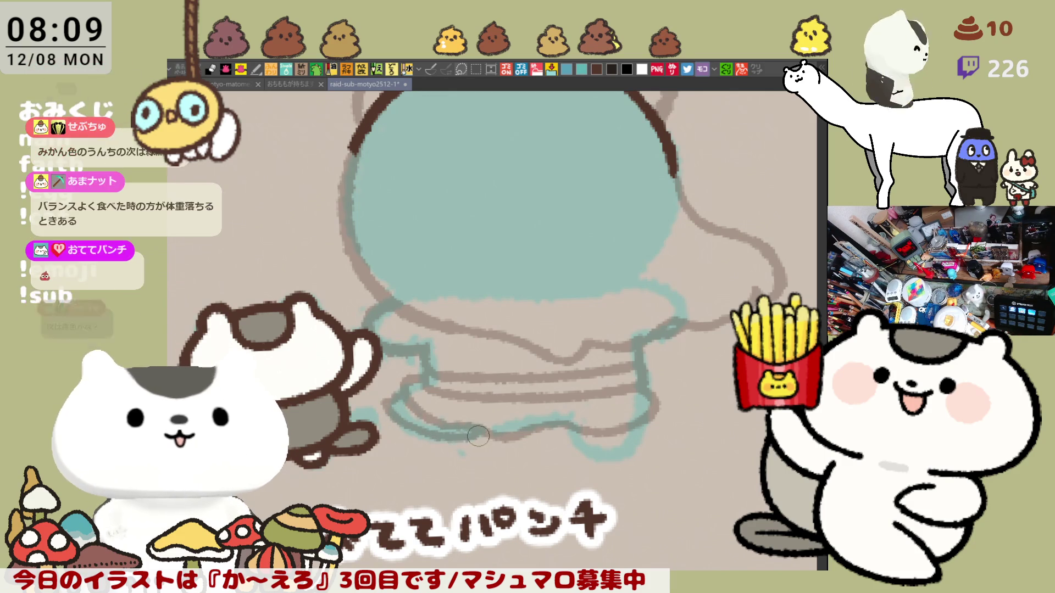
{"action": "left_click_drag", "start_coordinate": [569, 425], "coordinate": [598, 457]}
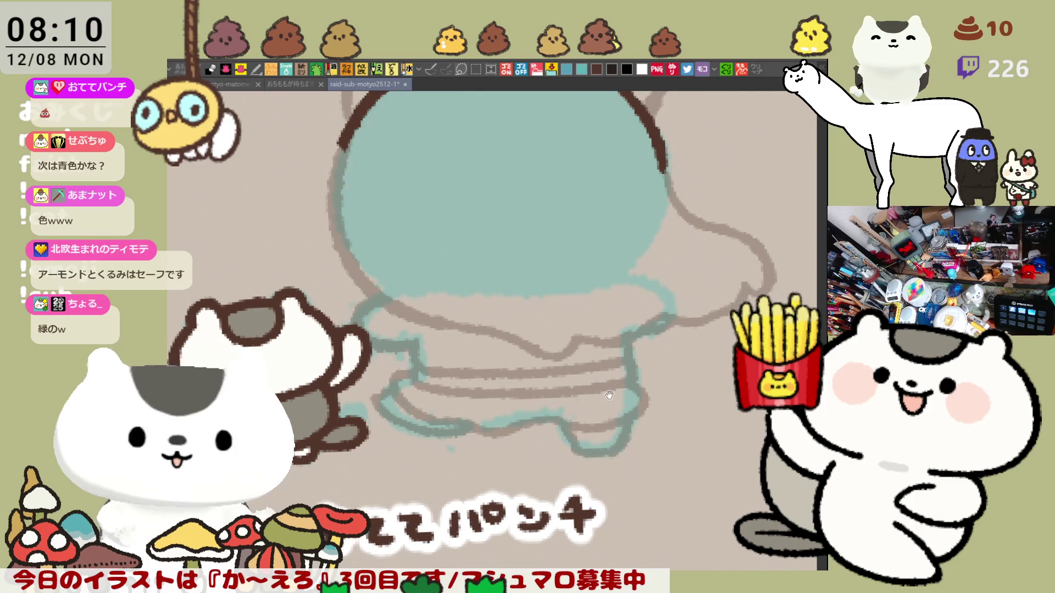
{"action": "scroll", "coordinate": [629, 429], "scroll_direction": "up", "scroll_amount": 3}
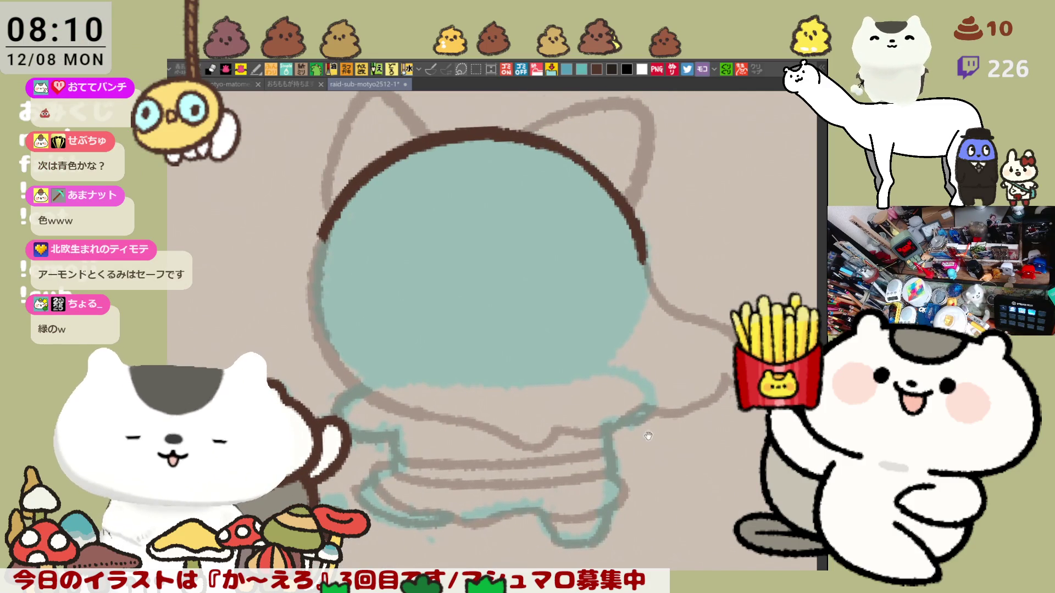
{"action": "left_click_drag", "start_coordinate": [665, 435], "coordinate": [688, 454]}
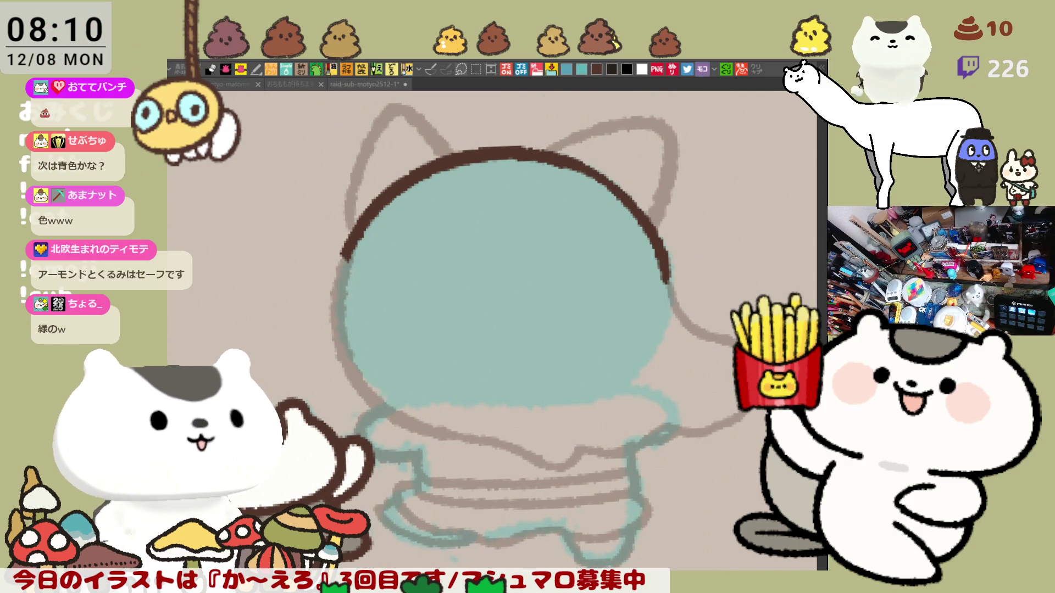